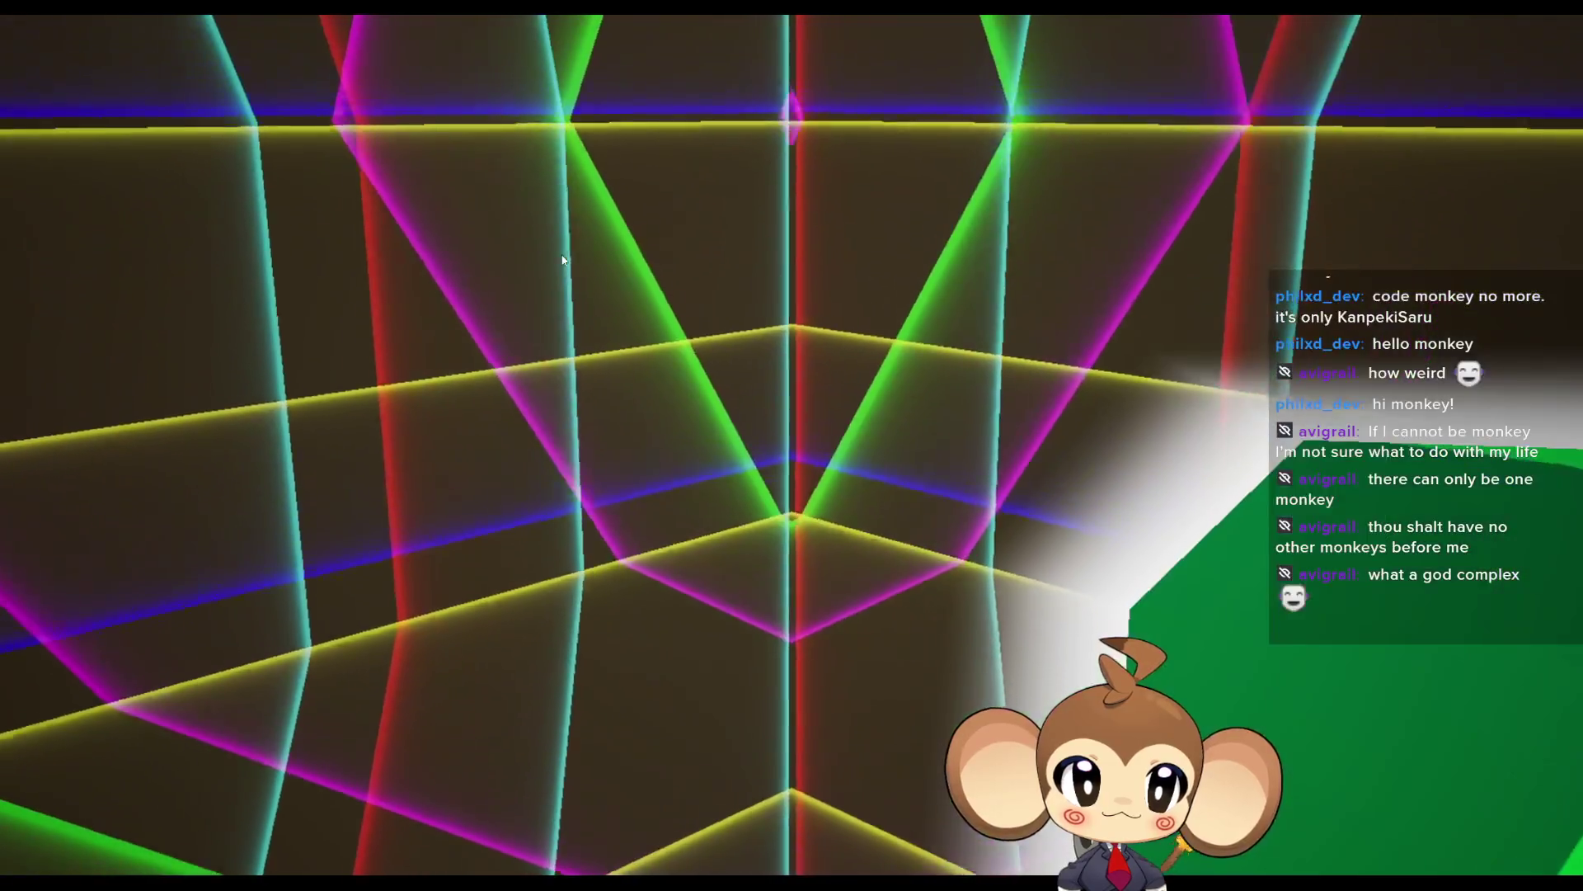
Step: Shrink the fullscreen game view back into the editor window with F11
key(F11)
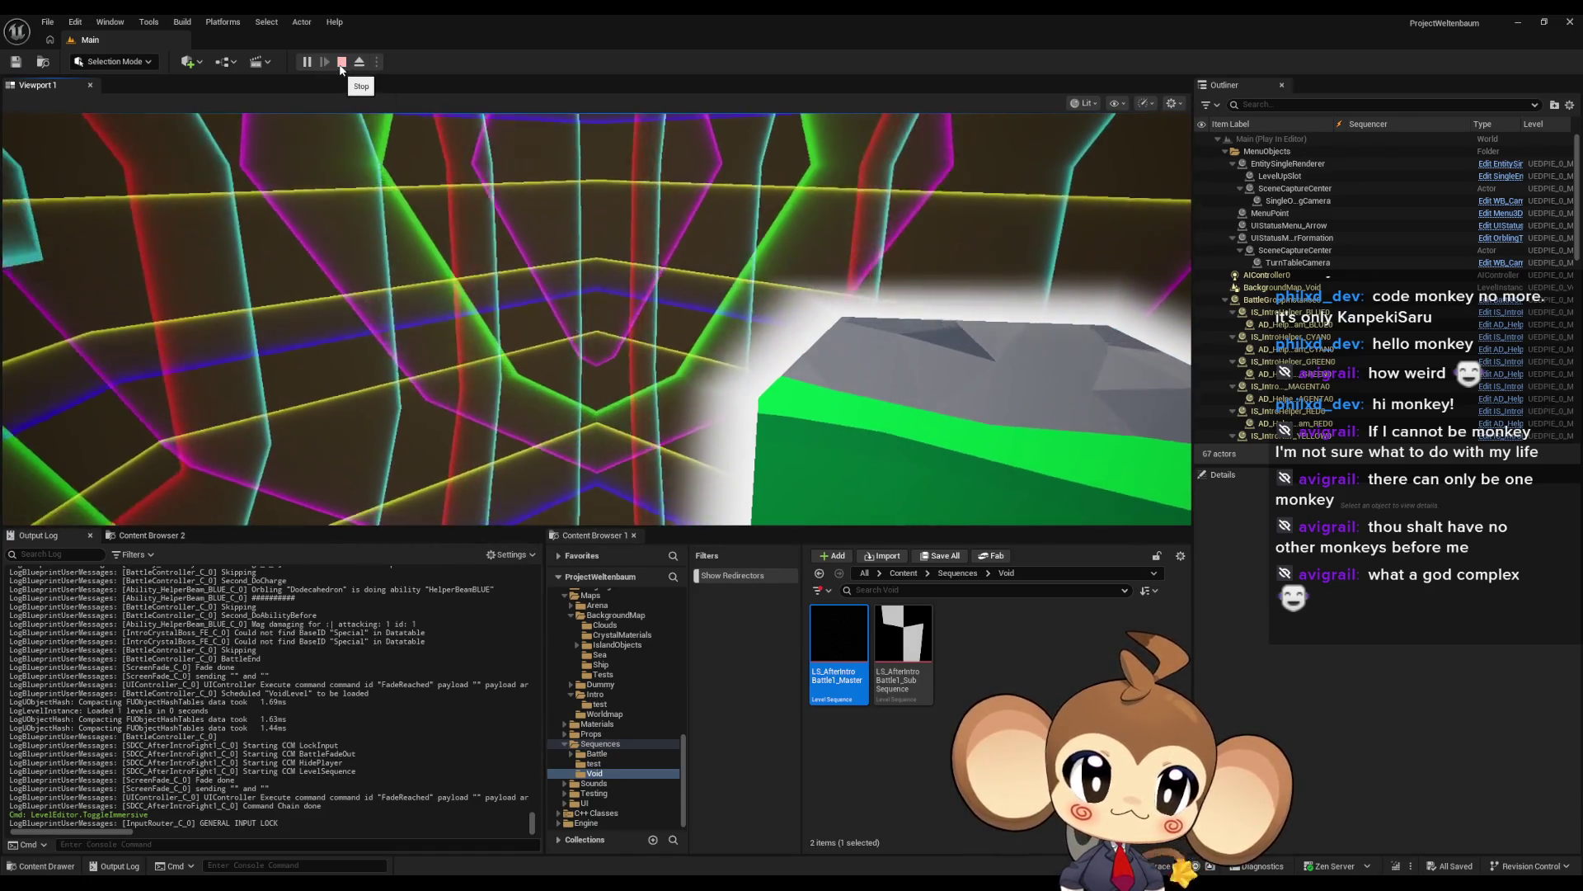
Step: End the running Play-In-Editor session with the toolbar Stop button
click(341, 63)
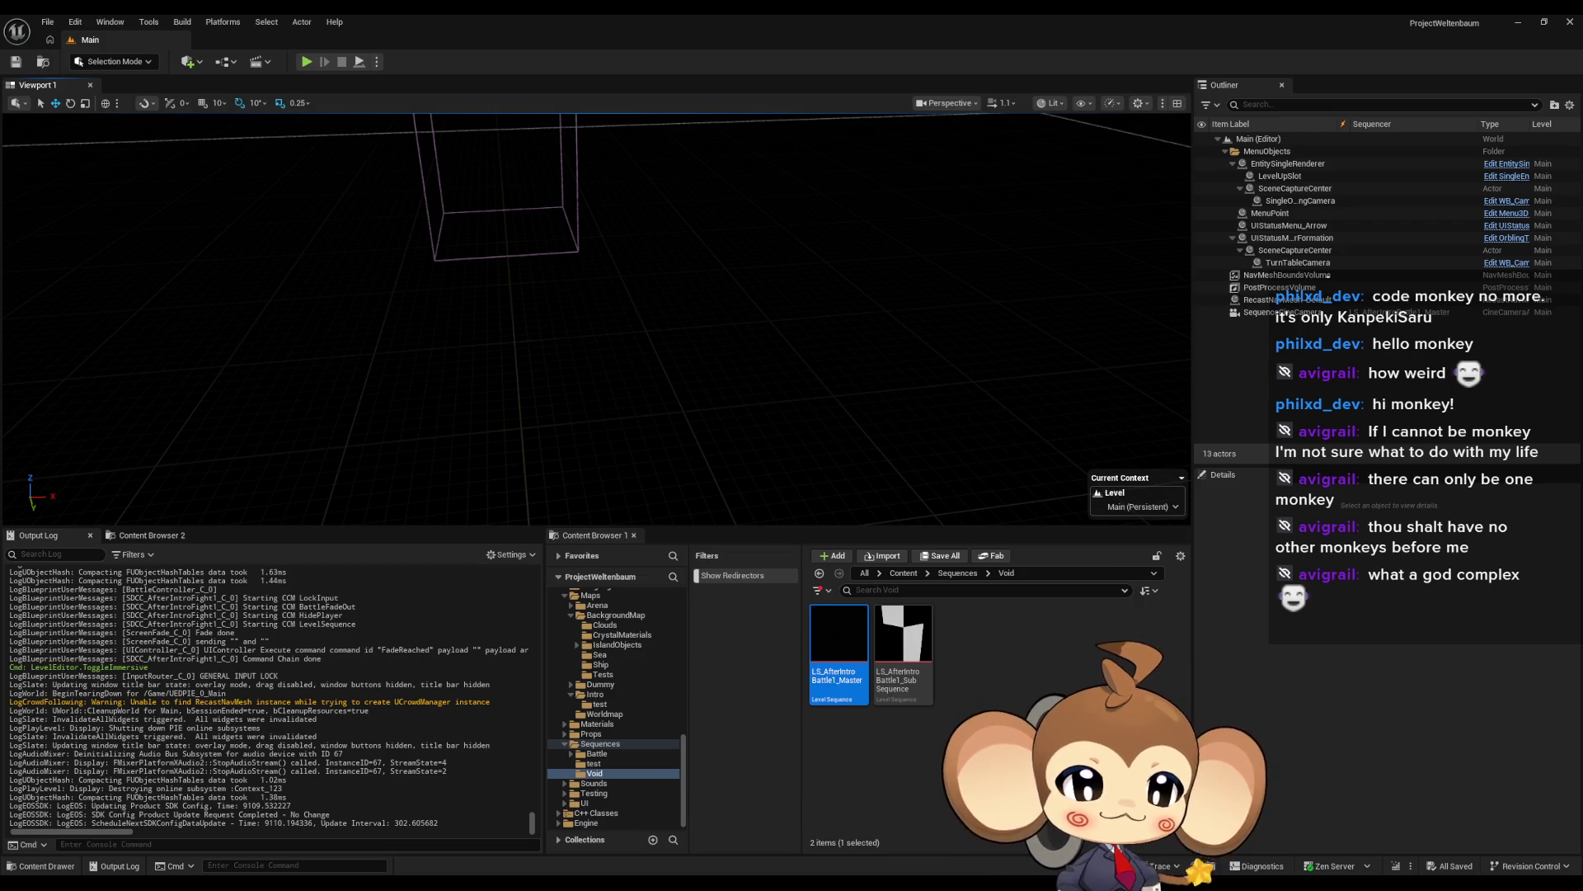
Step: Open the IssueBoard blueprint from the root Content folder
drag(741, 371, 792, 429)
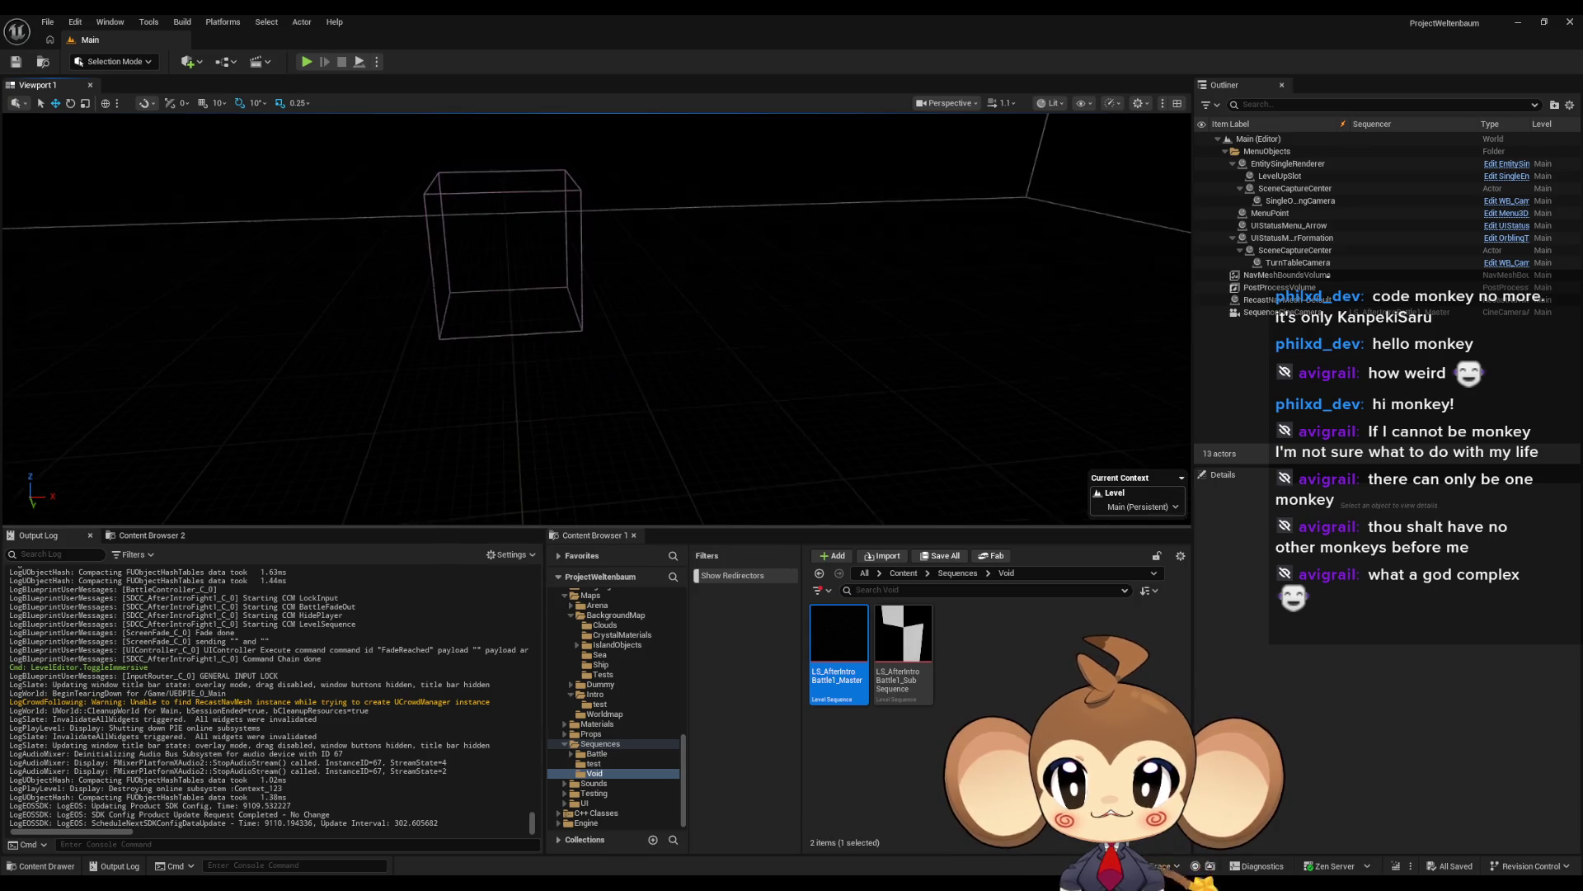
click(904, 572)
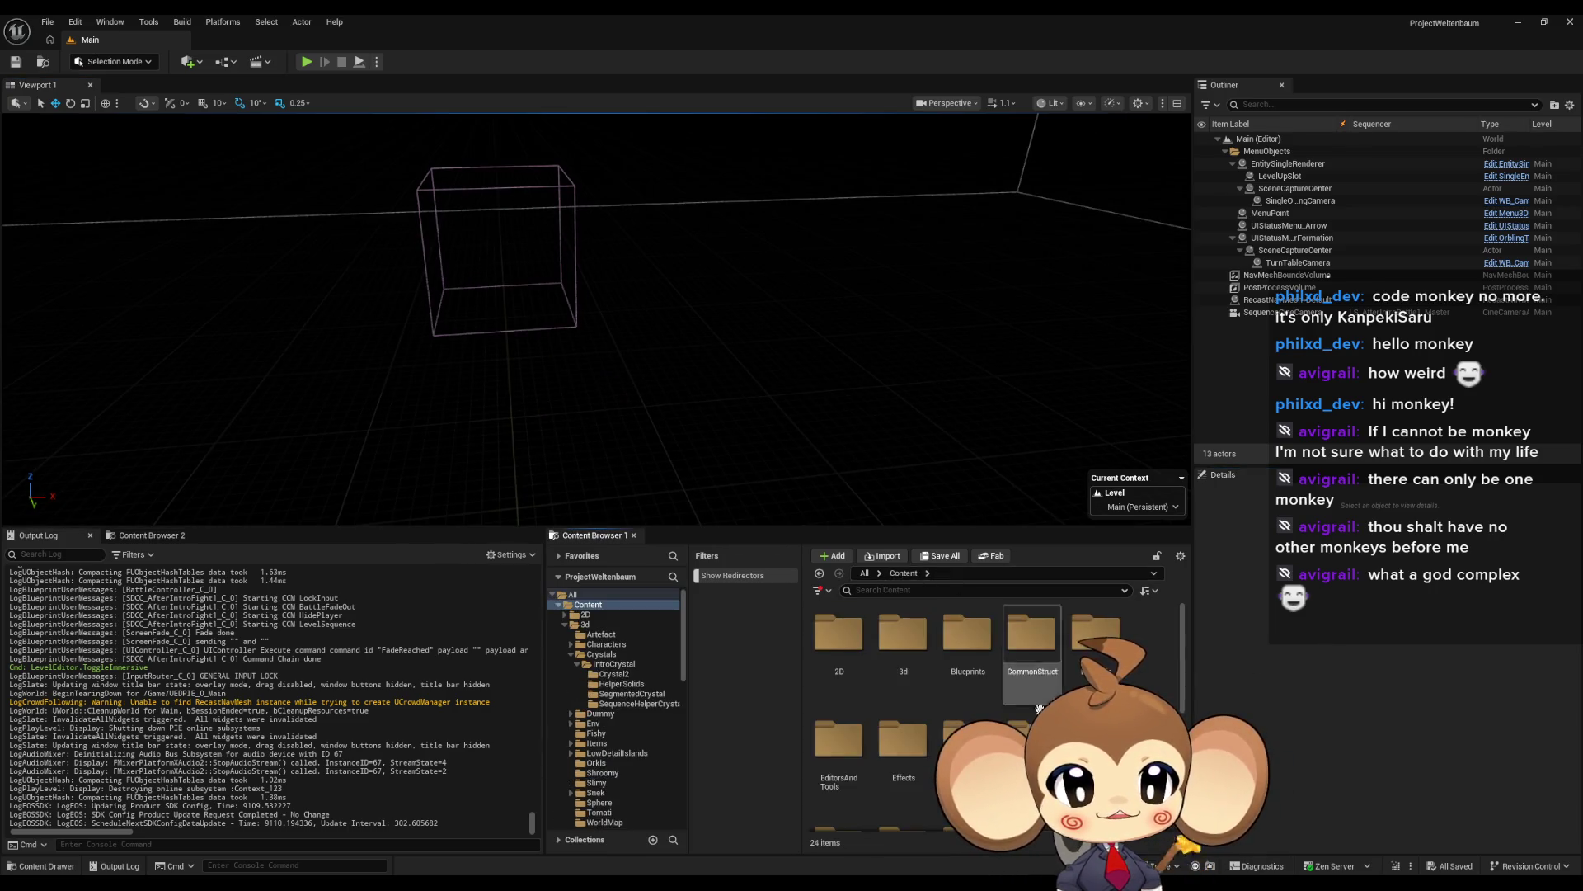
scroll(908, 701, down, 5)
double_click(1033, 659)
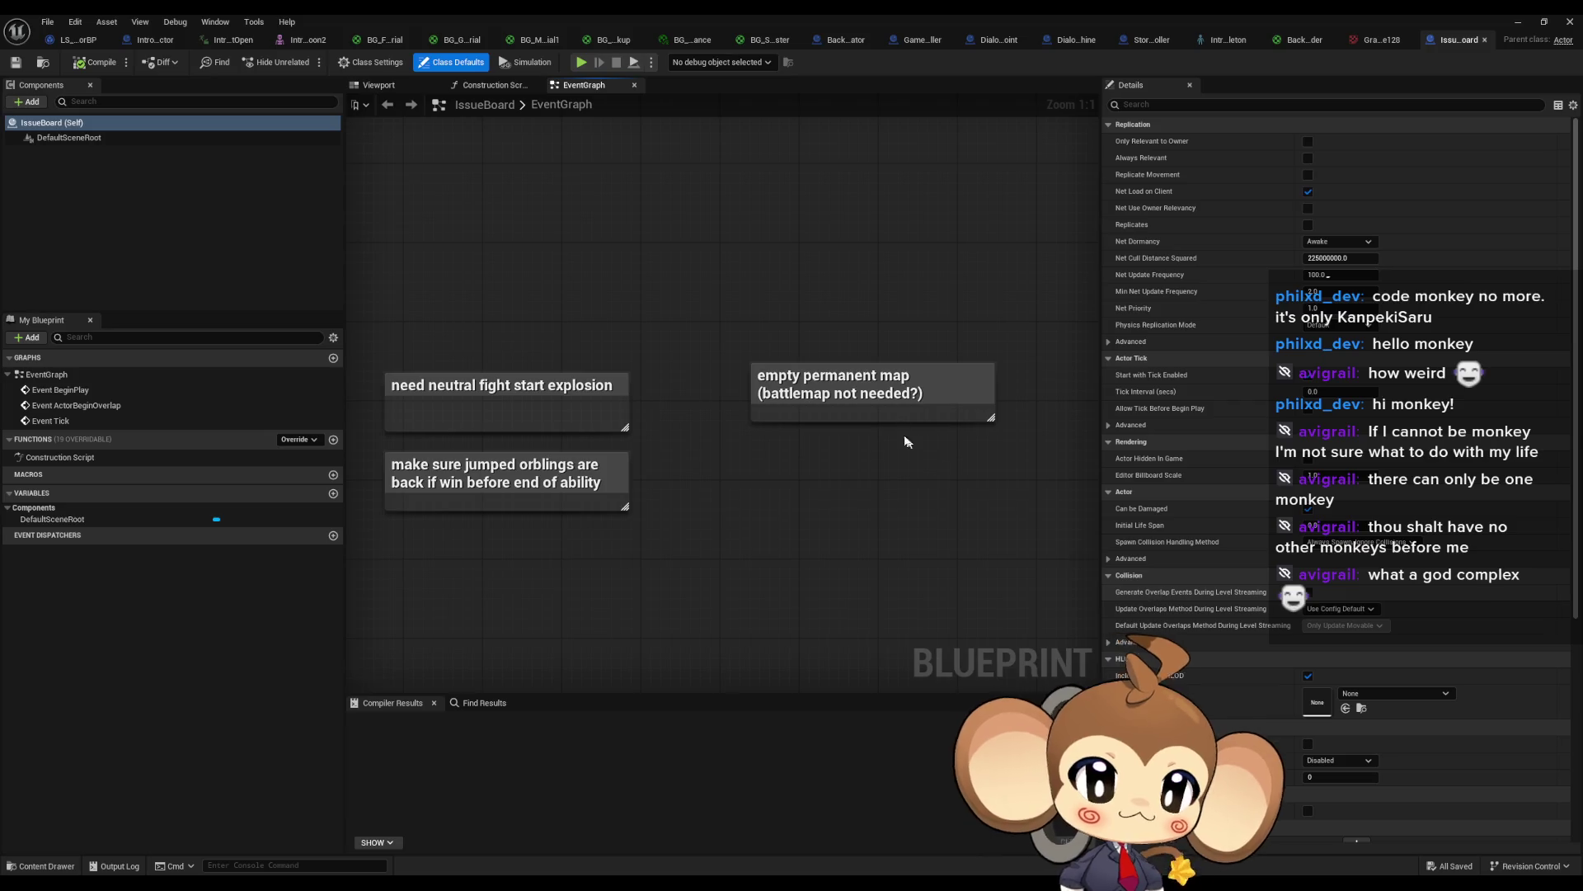
Step: Add a comment titled 'concept the primal orbling?' to the IssueBoard event graph
drag(475, 371, 532, 384)
click(535, 389)
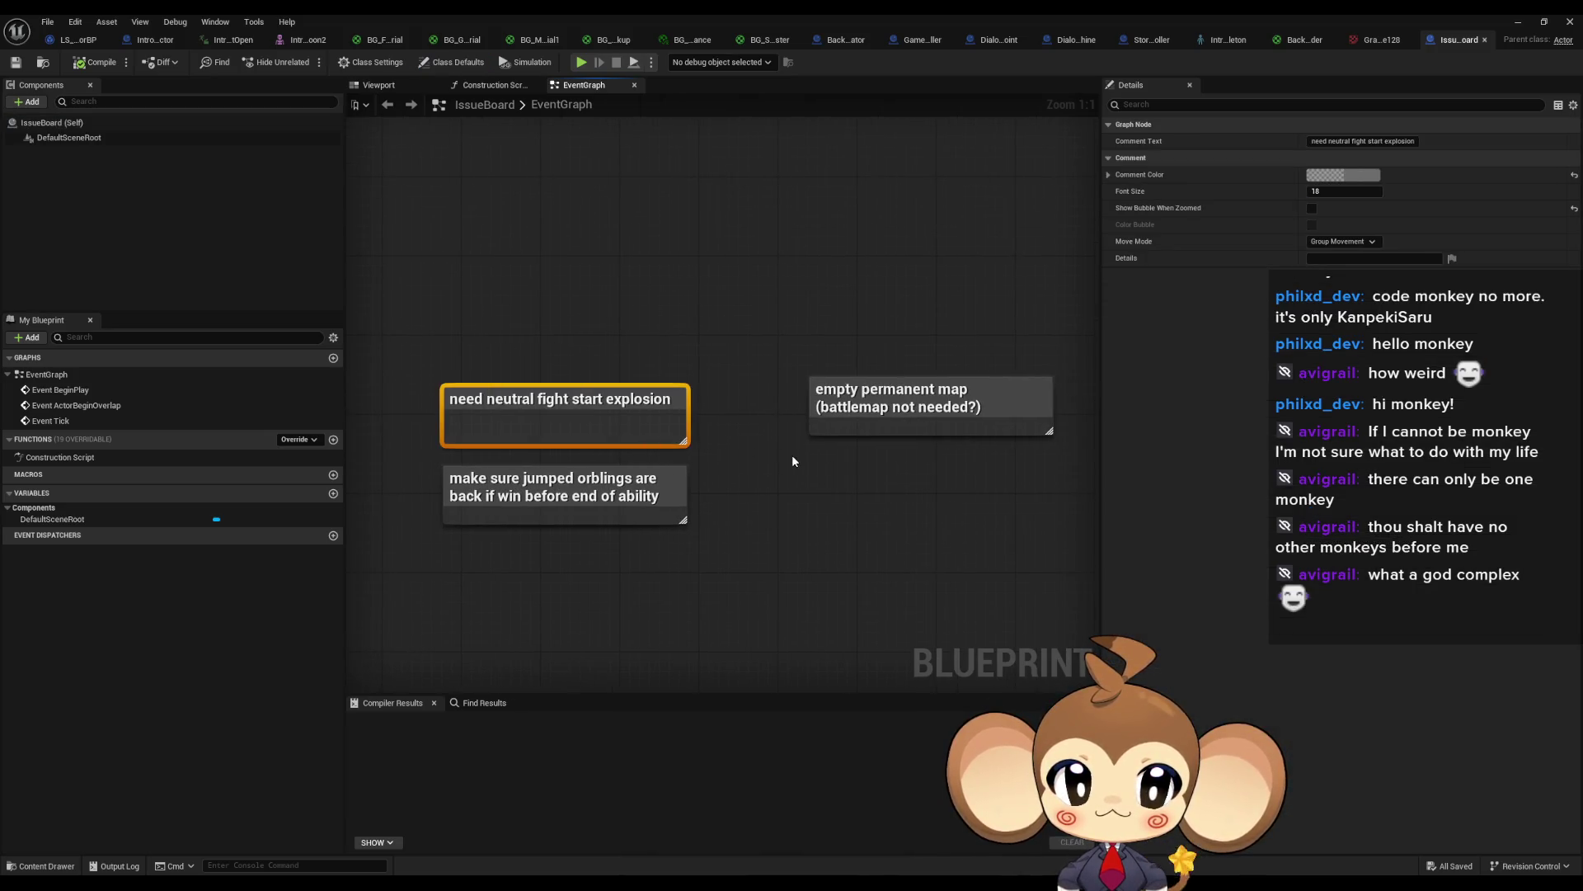
drag(843, 498, 801, 437)
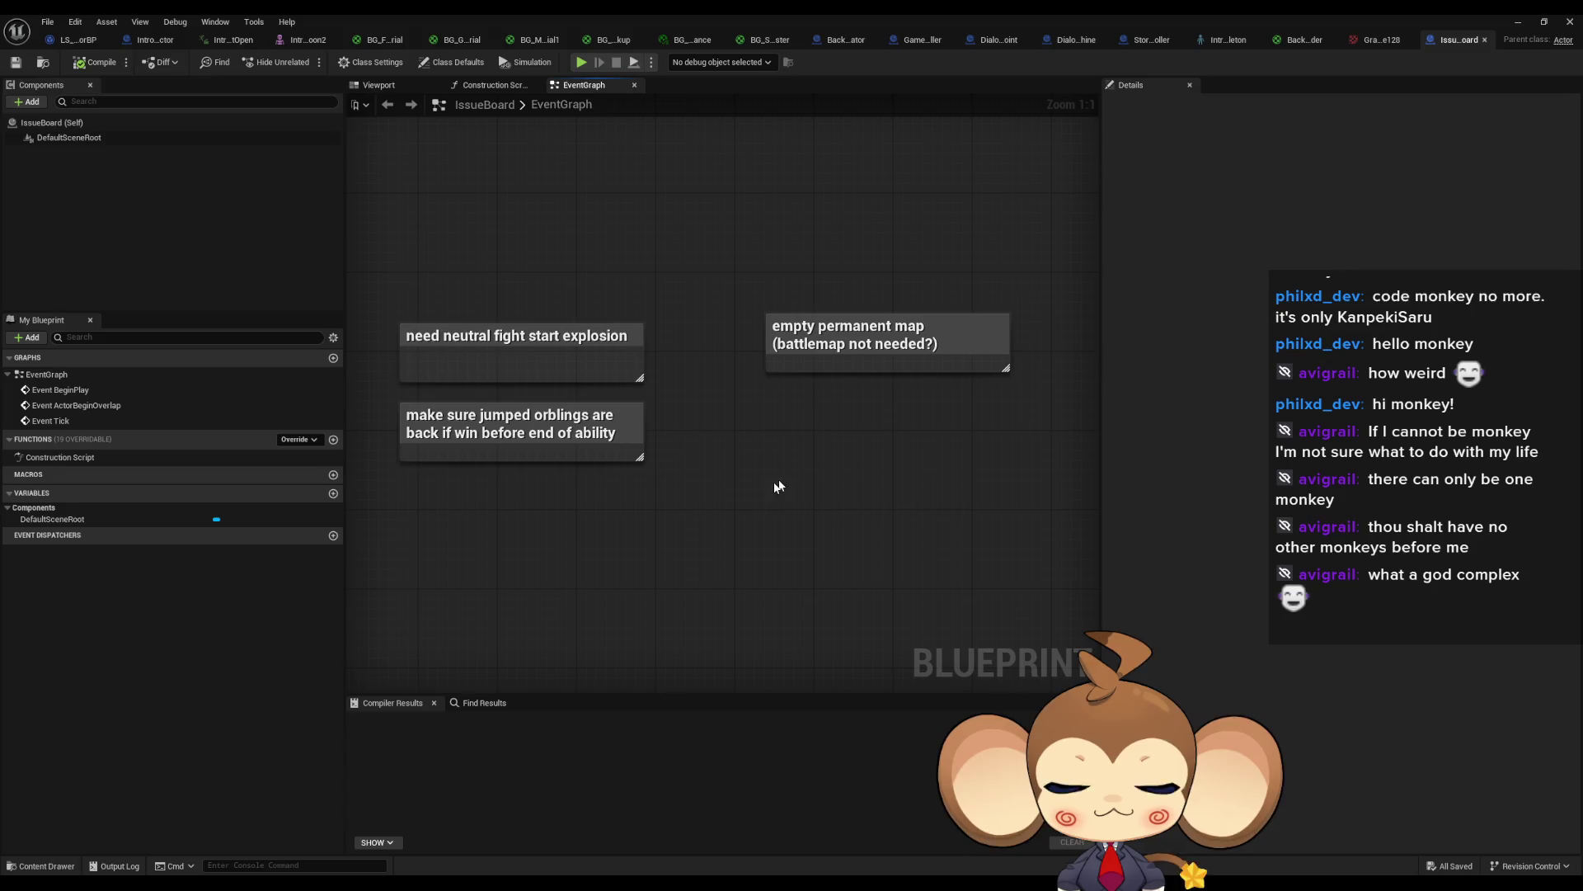
text(c)
text(co)
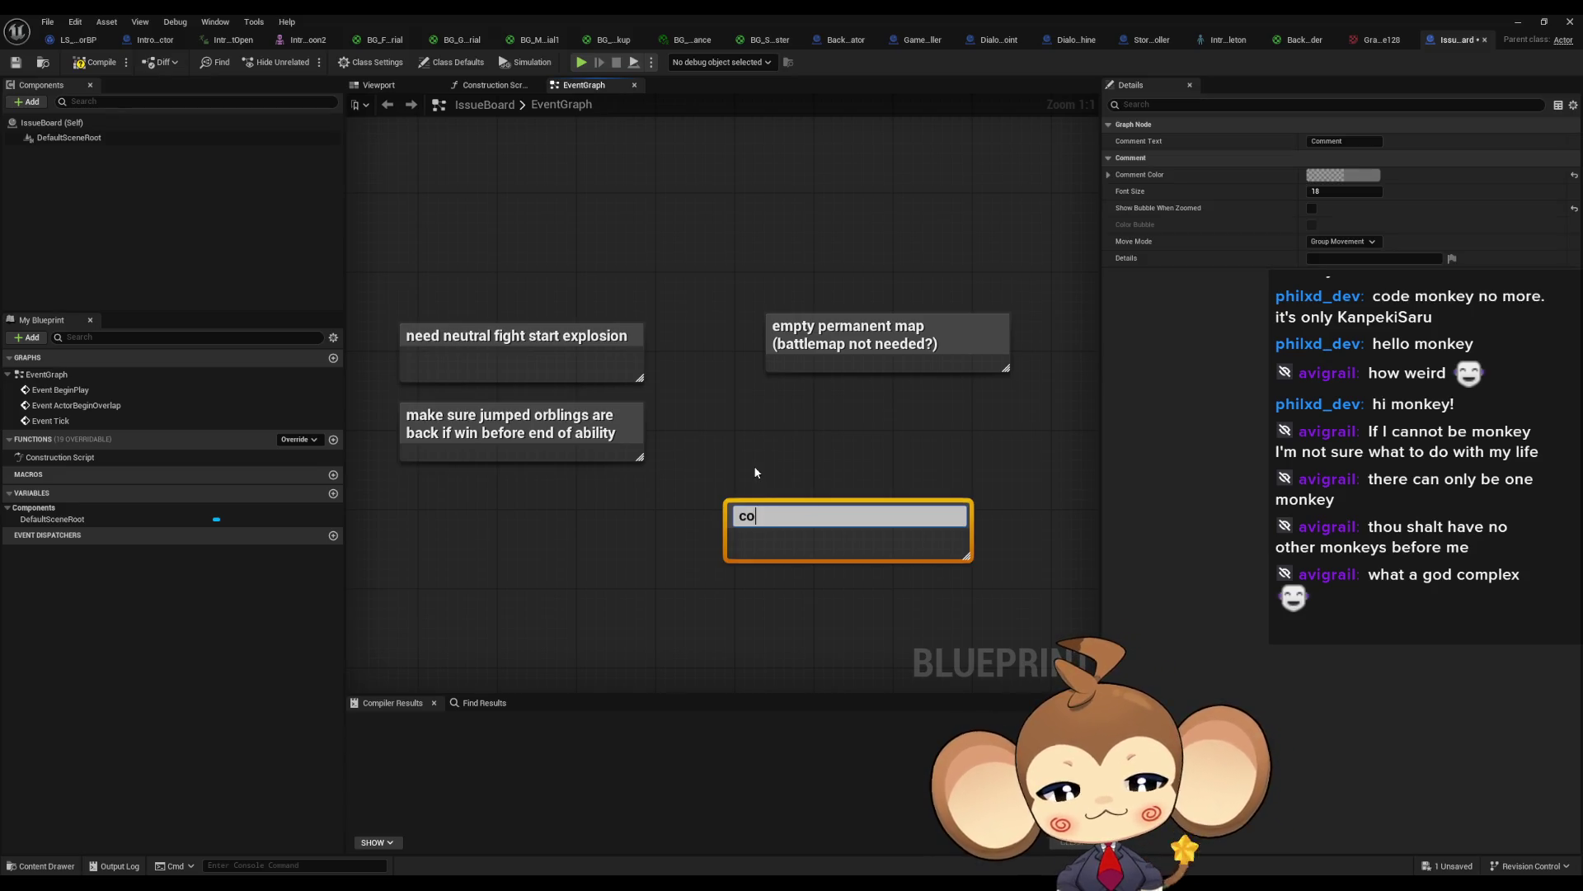
text(ncep t)
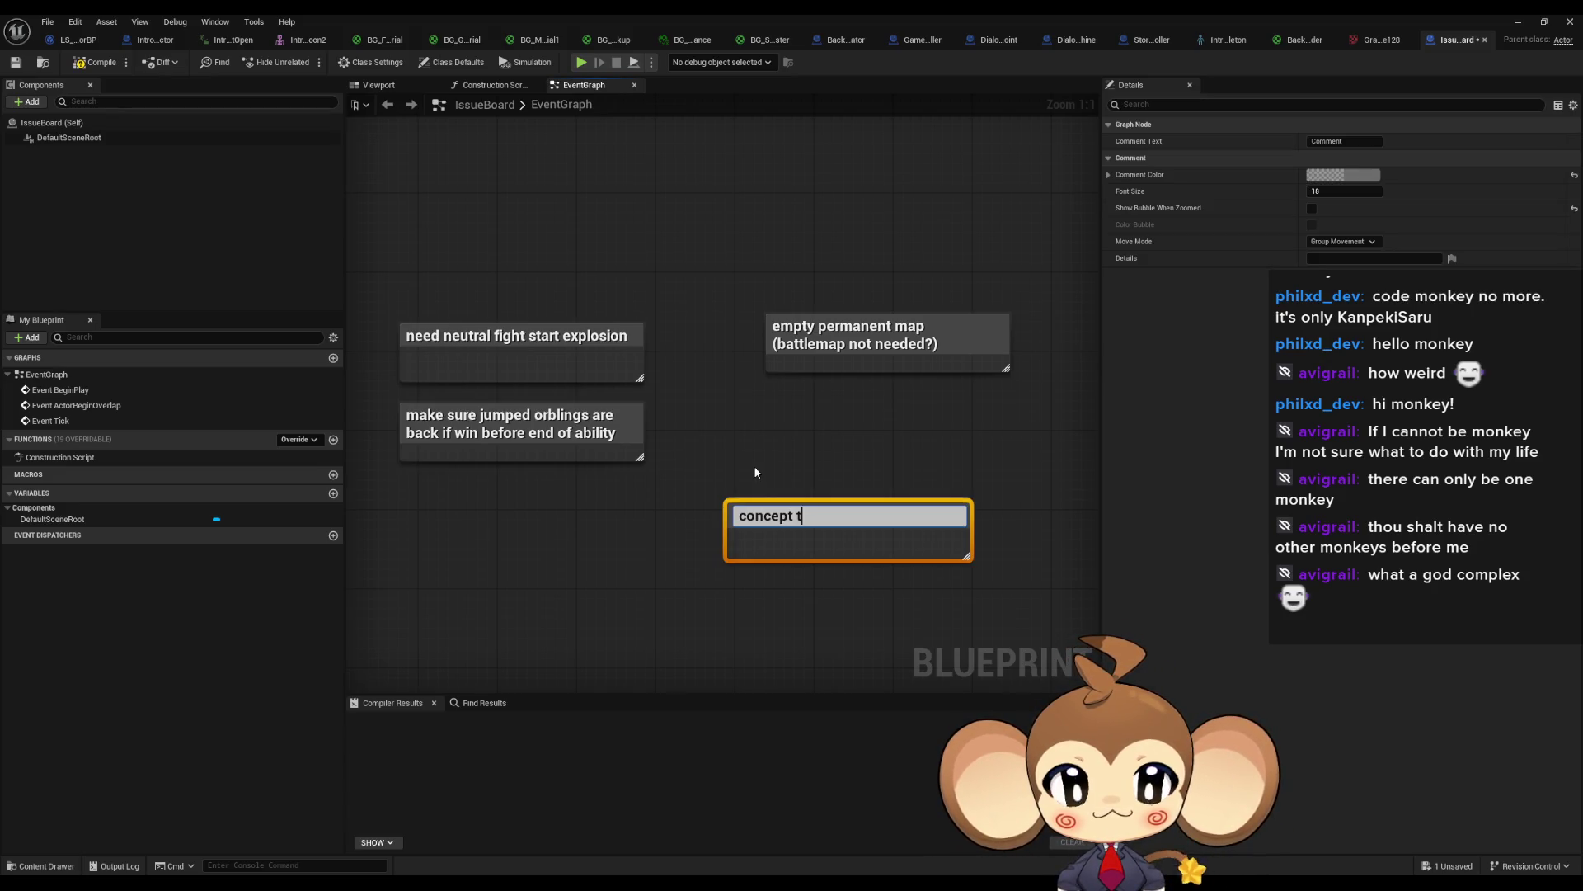
text(he pr)
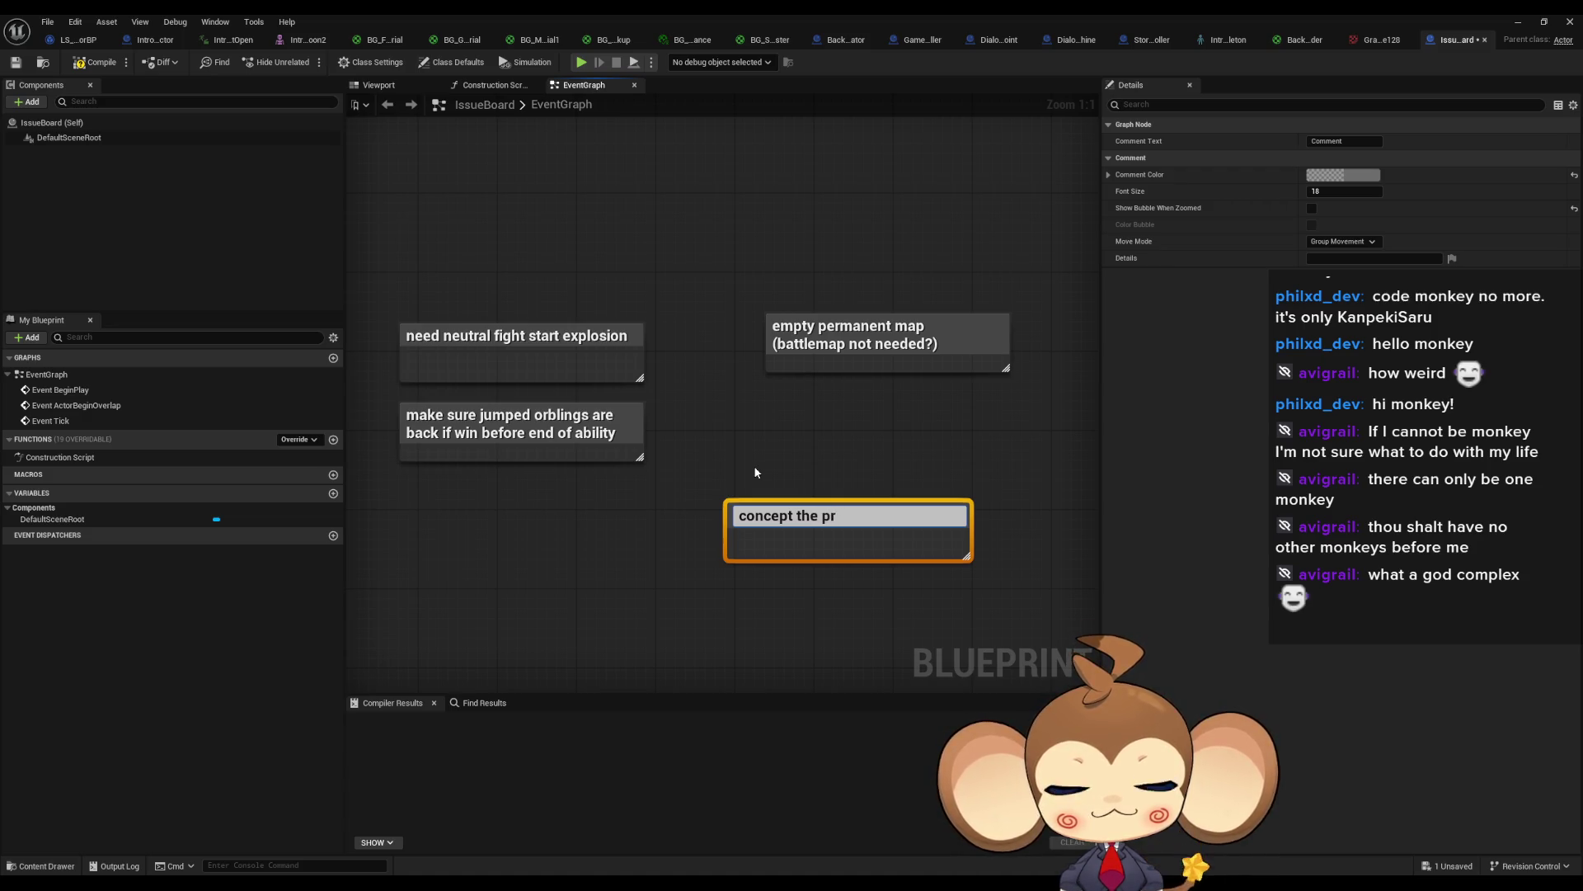
text(imal por)
key(BackSpace)
key(BackSpace)
key(BackSpace)
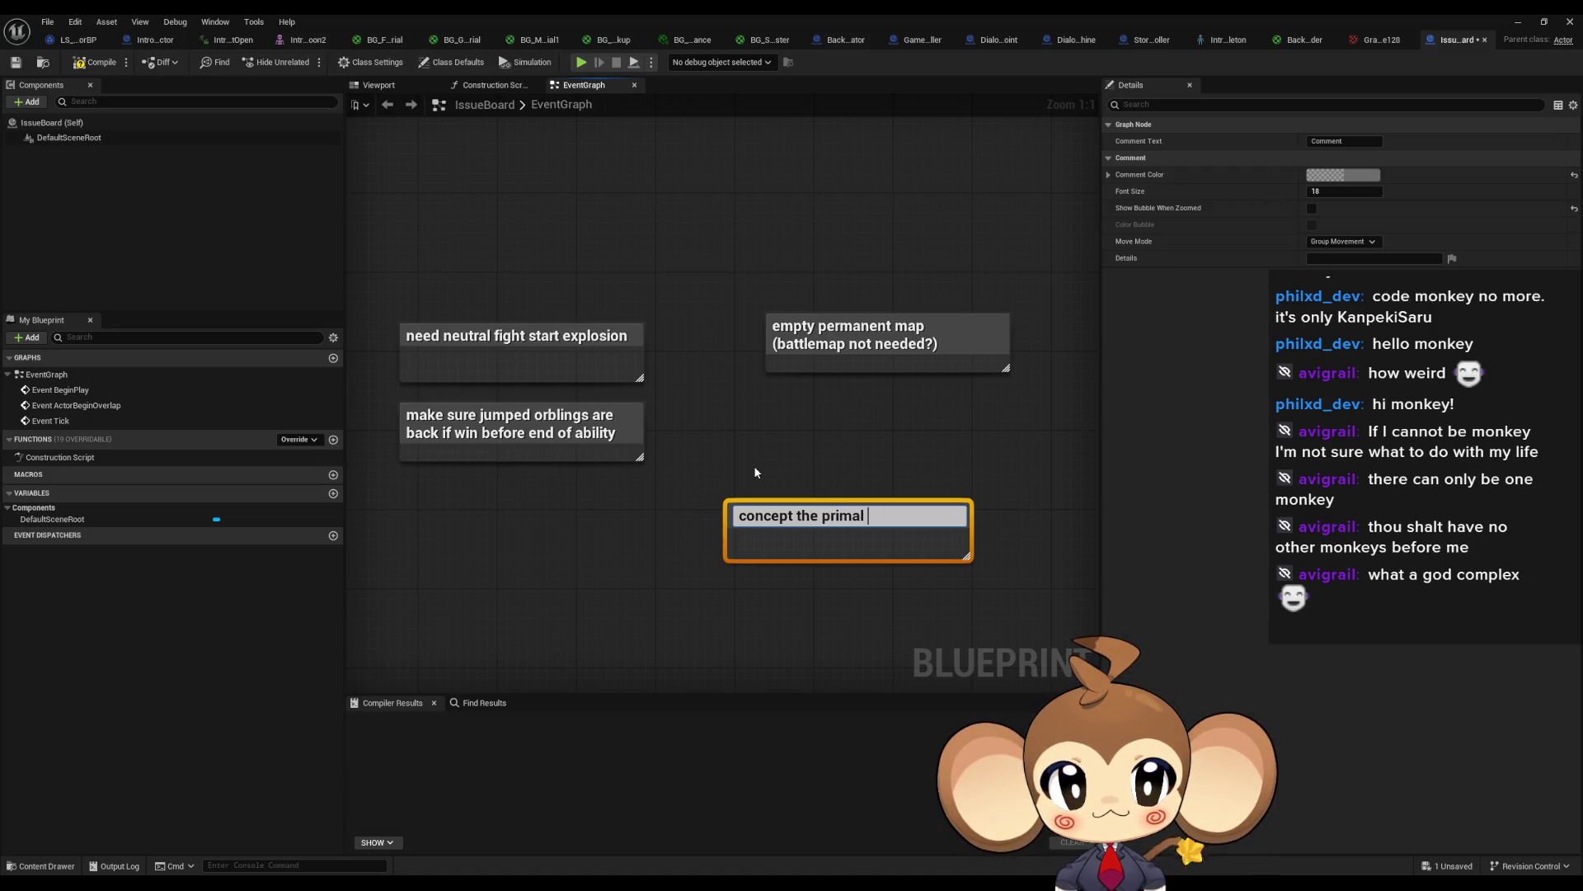
text(orbling?)
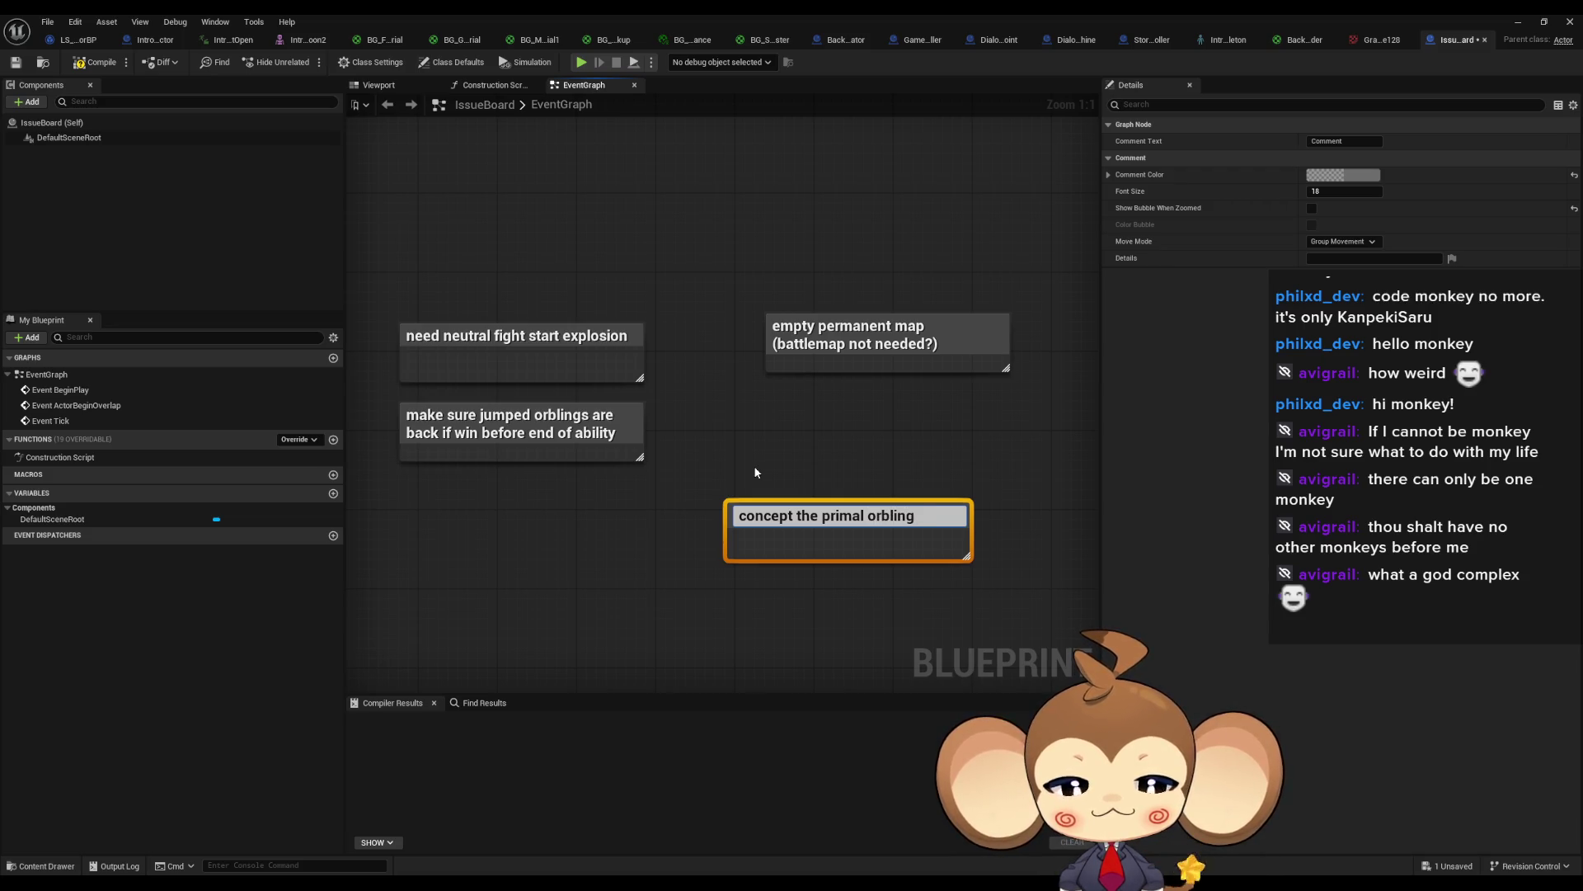
key(Return)
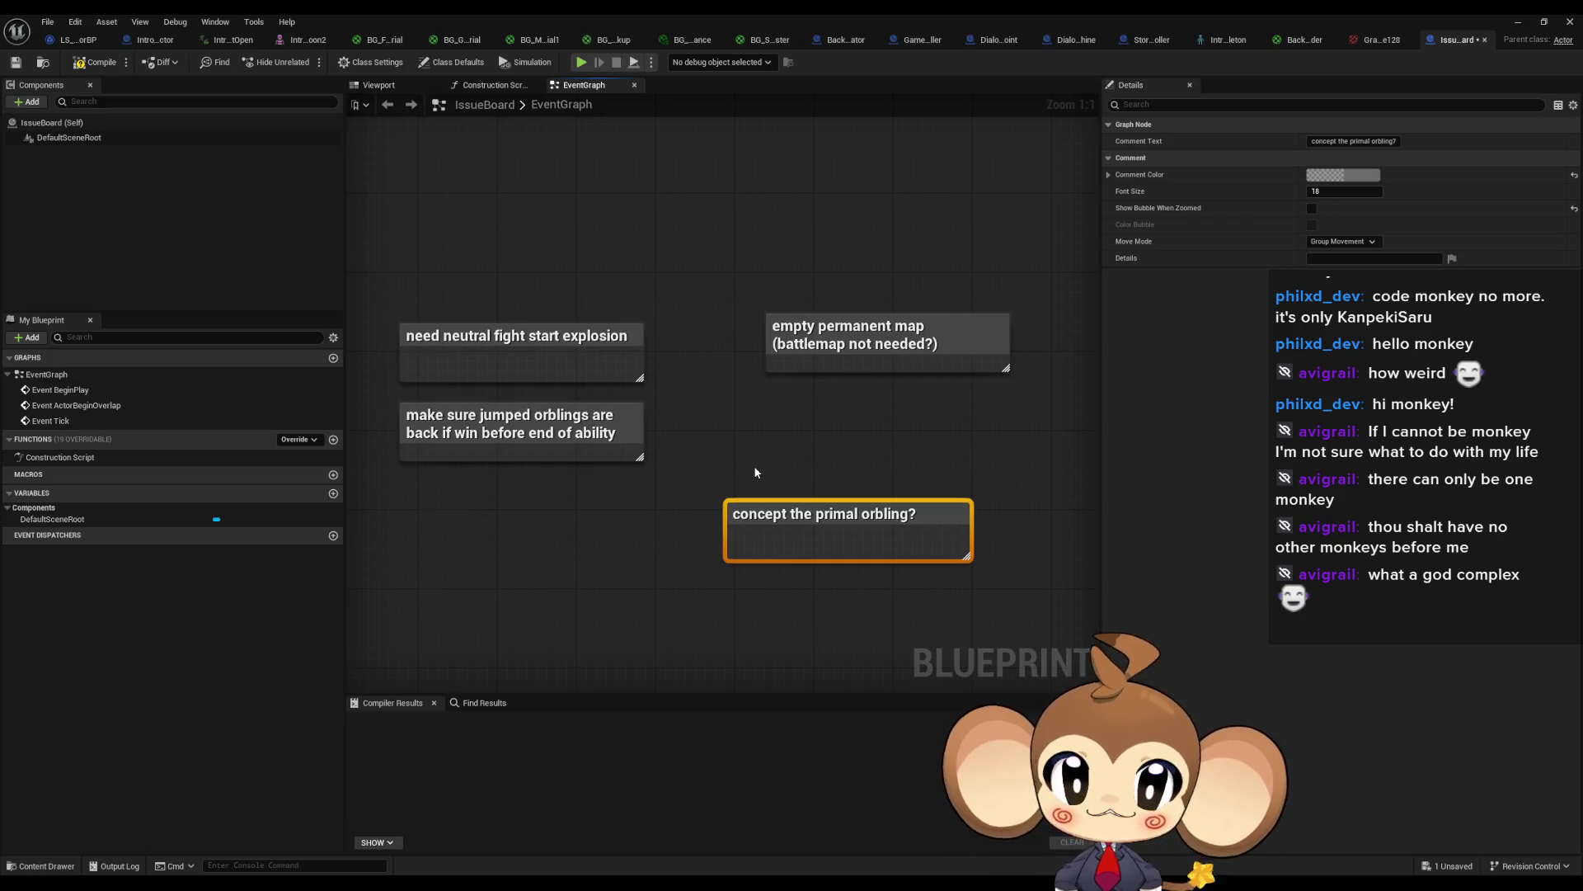
click(623, 195)
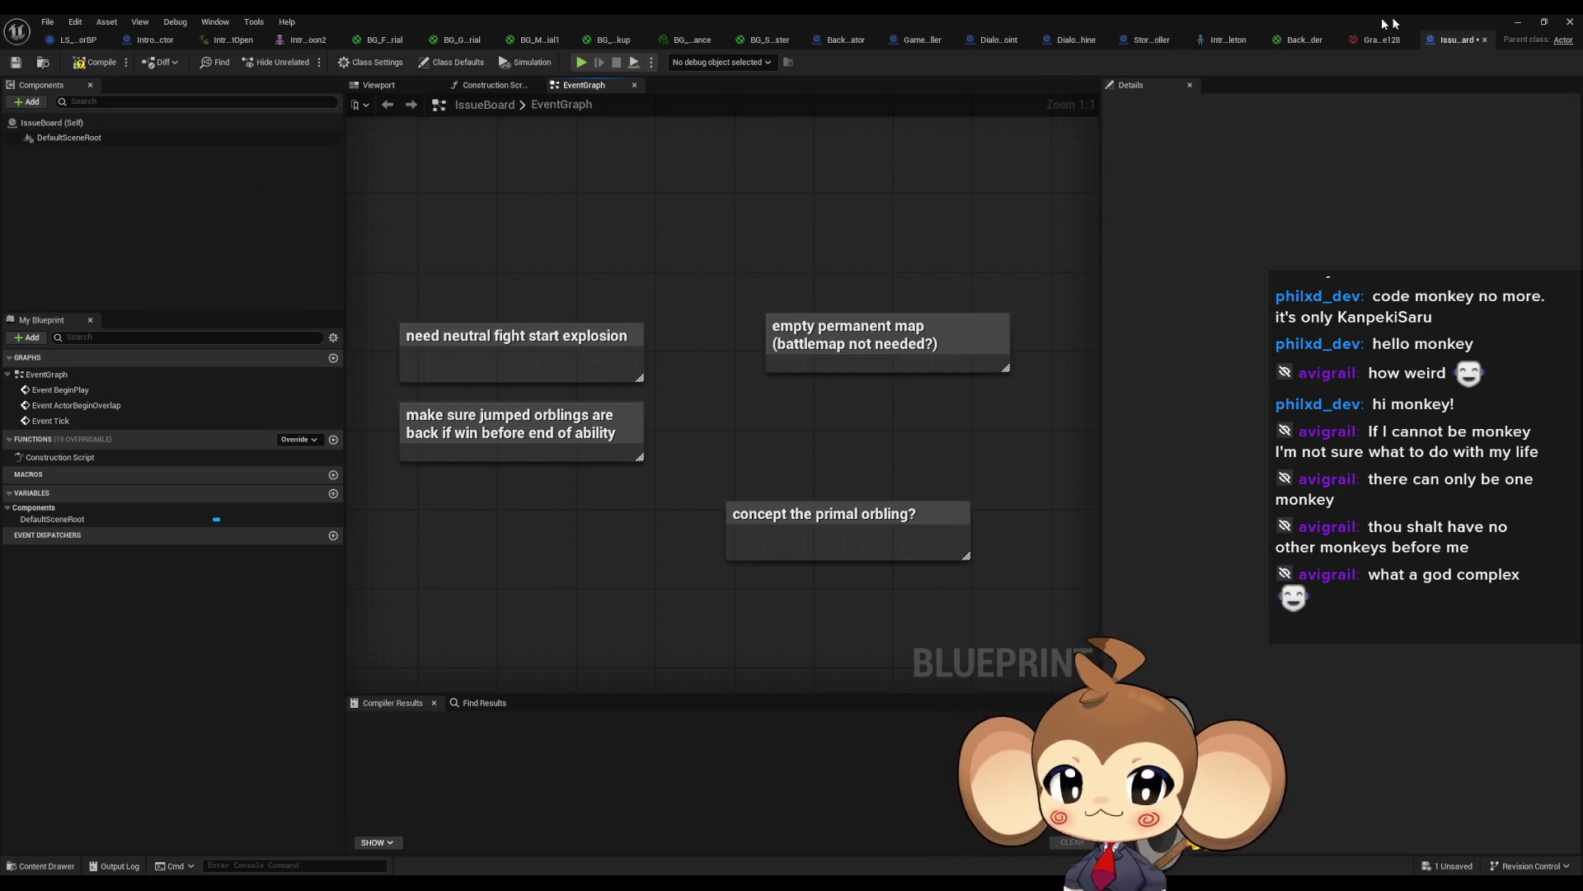
click(1530, 22)
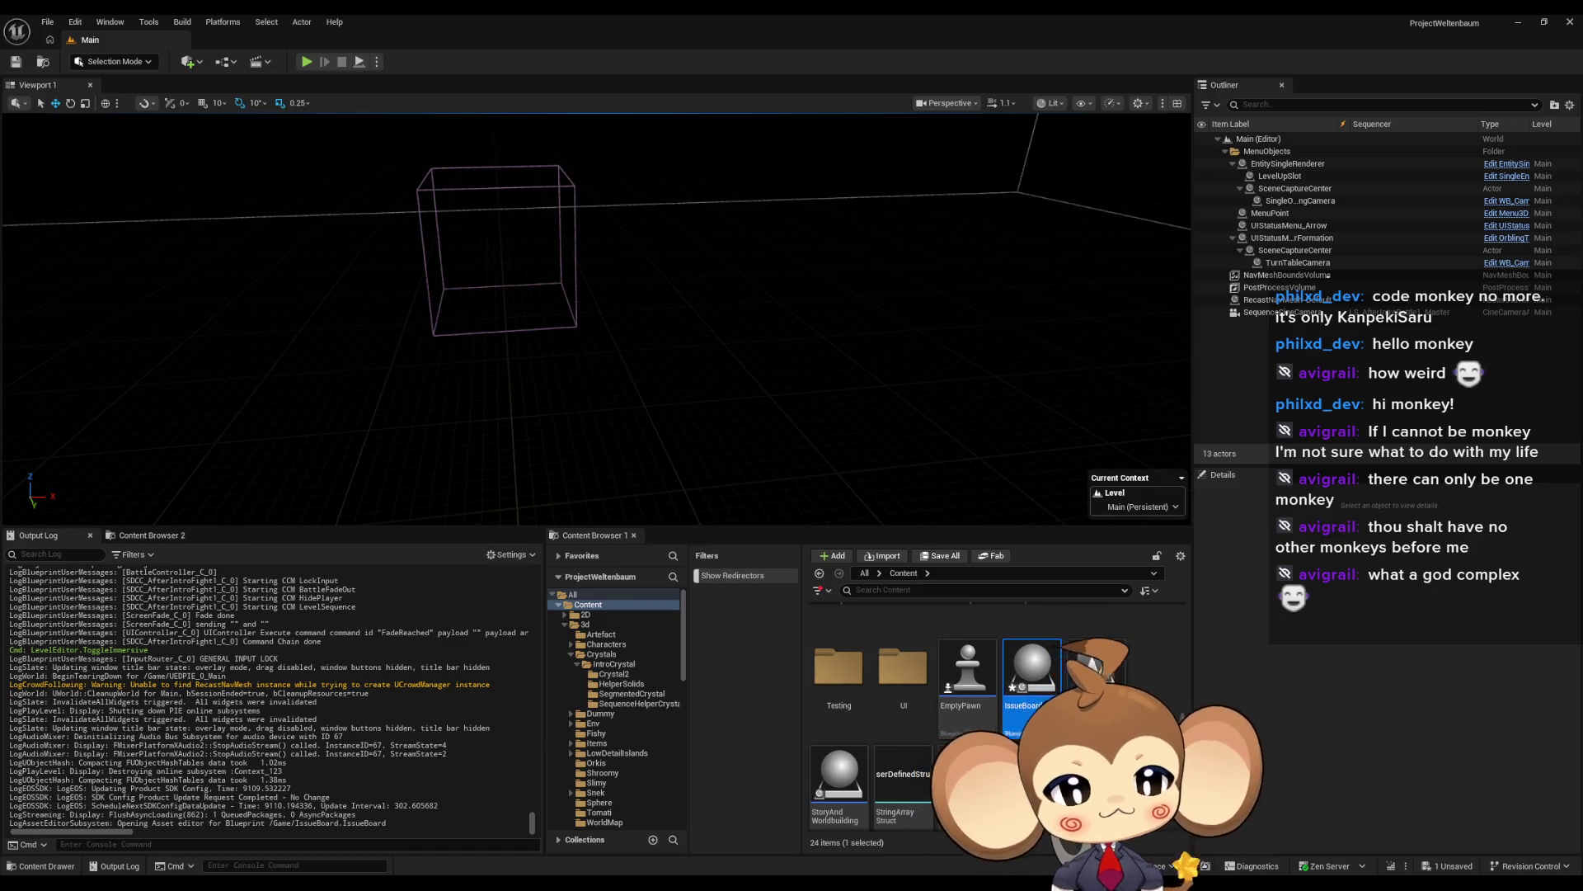
Step: Open the VoidLevel map from Maps > Intro, saving the IssueBoard blueprint when prompted
scroll(990, 710, up, 5)
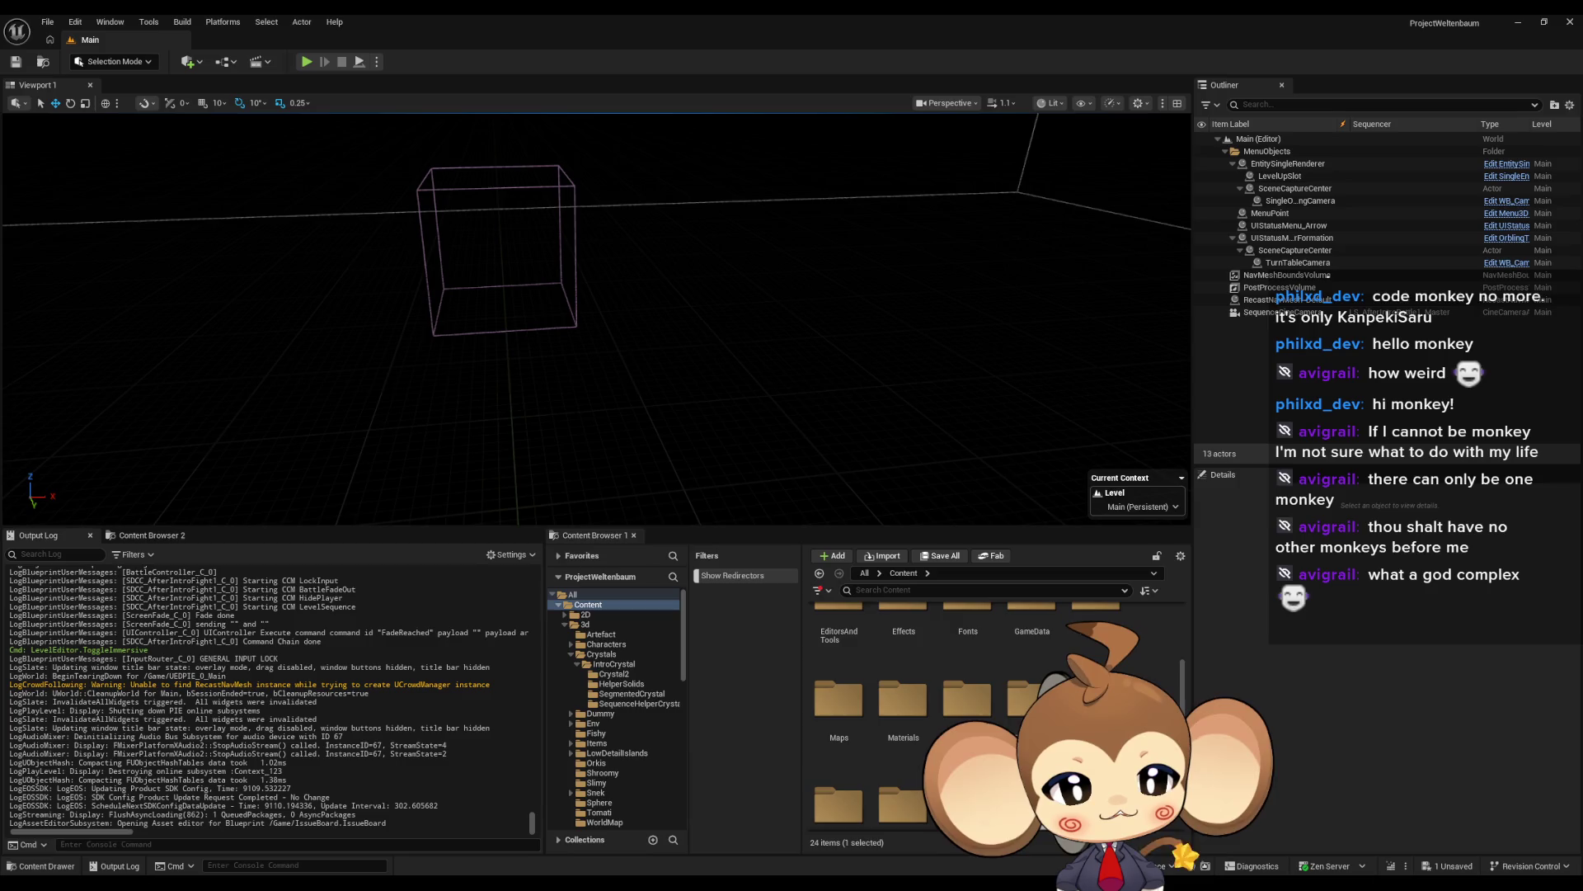
double_click(839, 705)
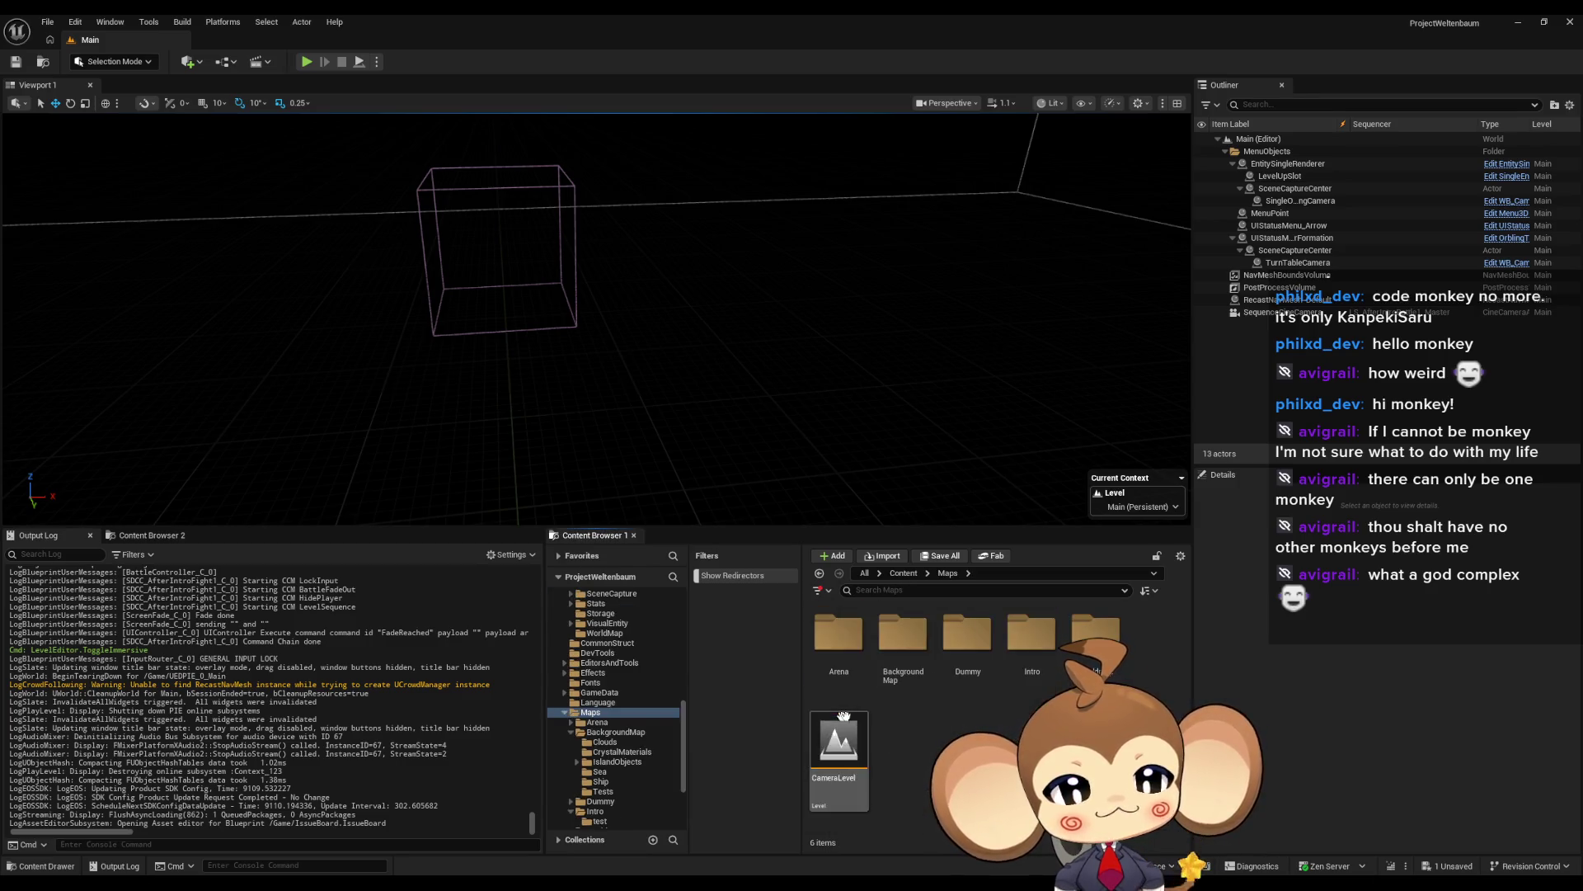
double_click(1055, 652)
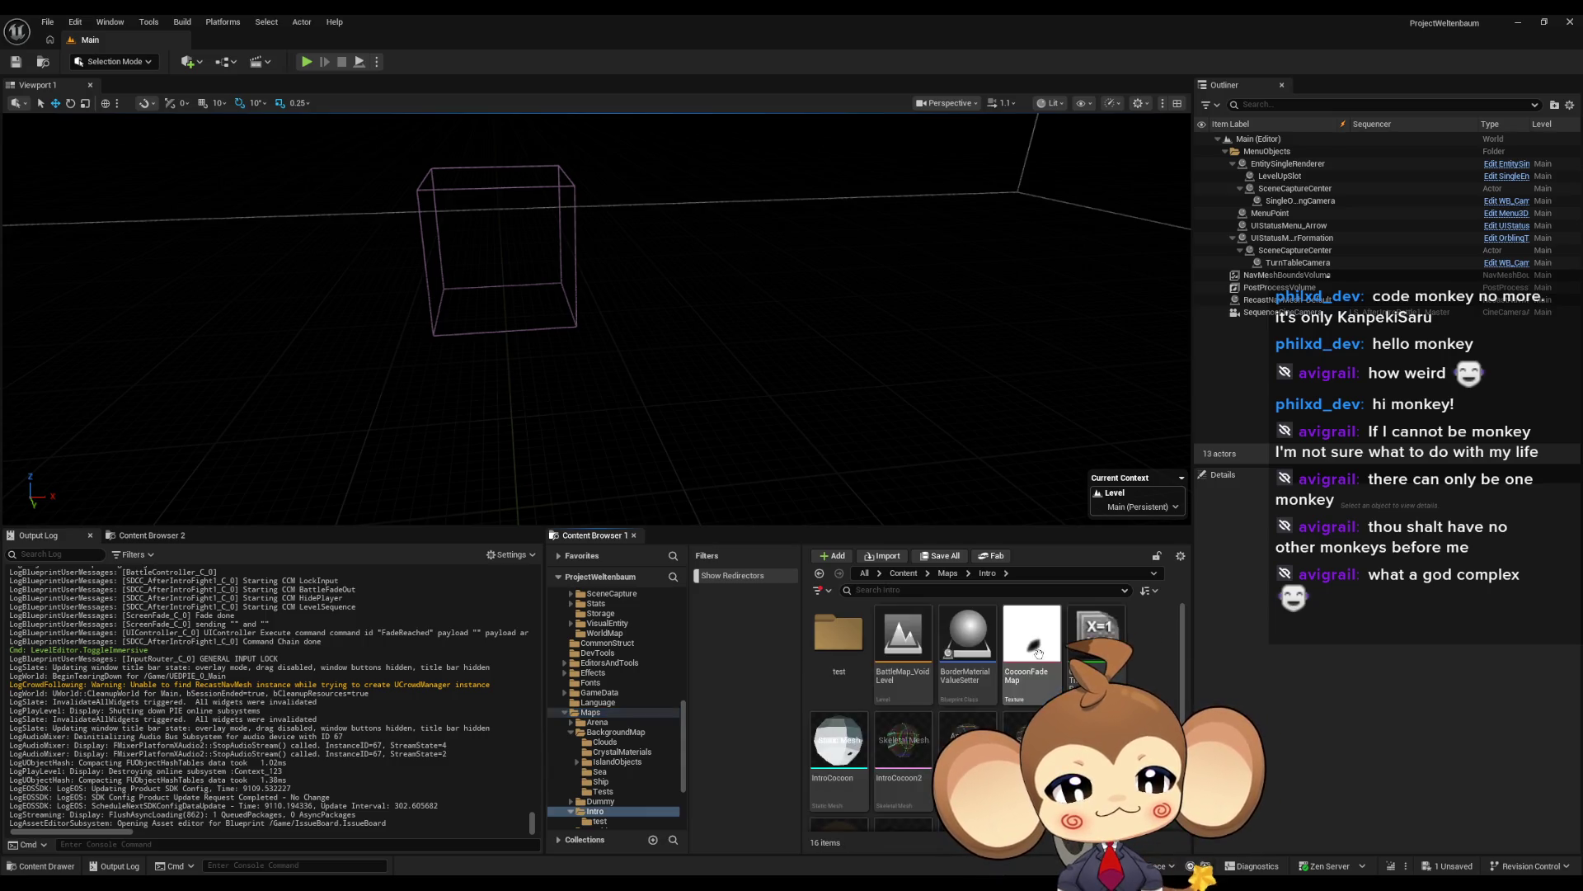
scroll(947, 652, down, 5)
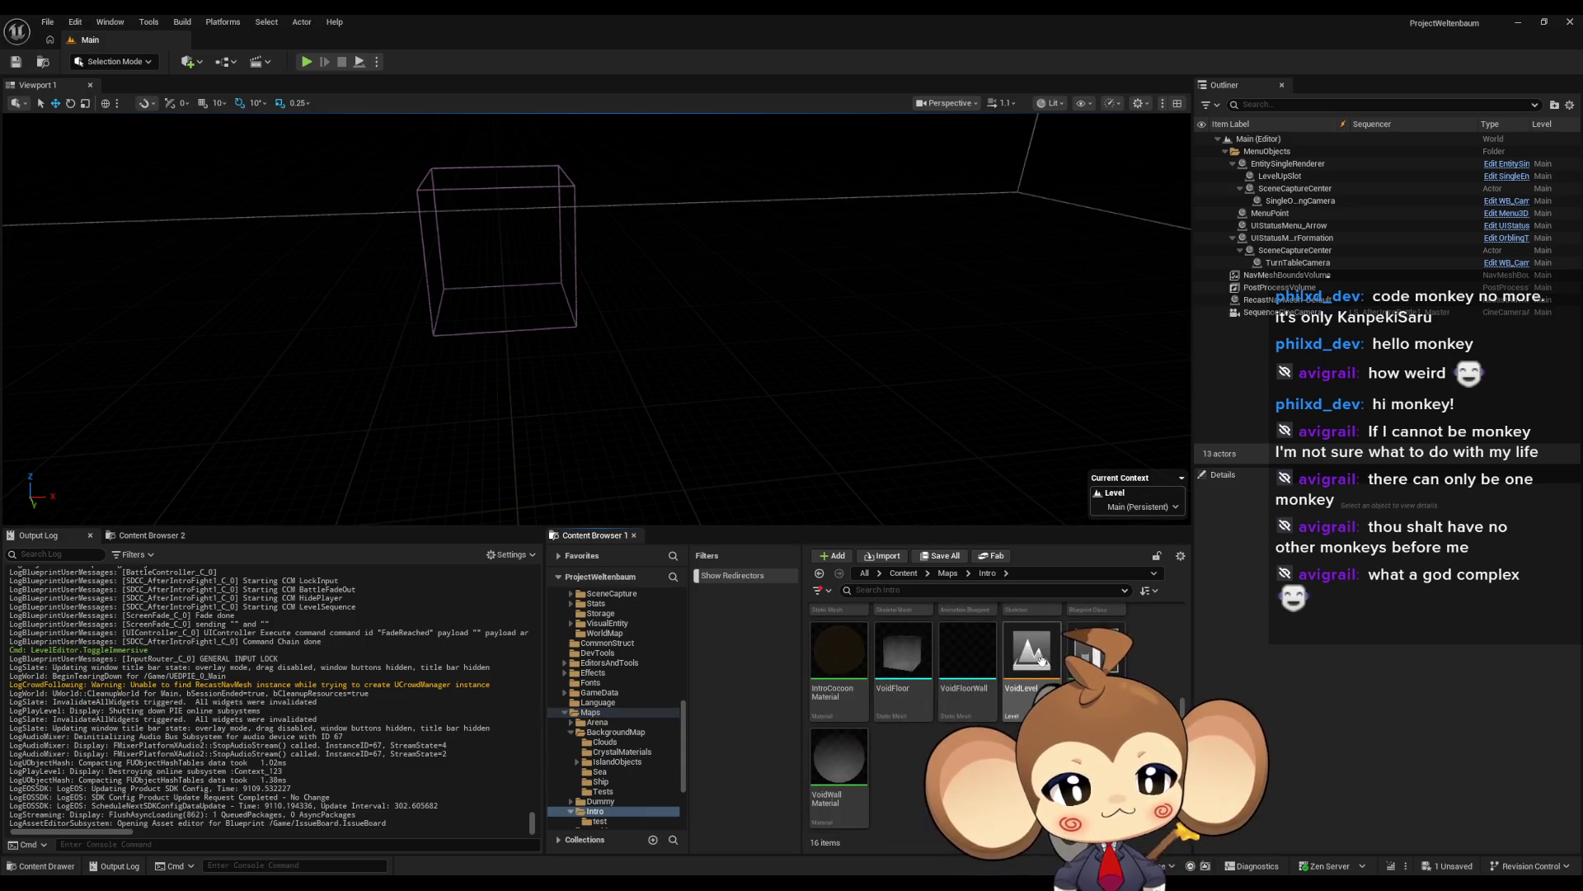
double_click(1031, 652)
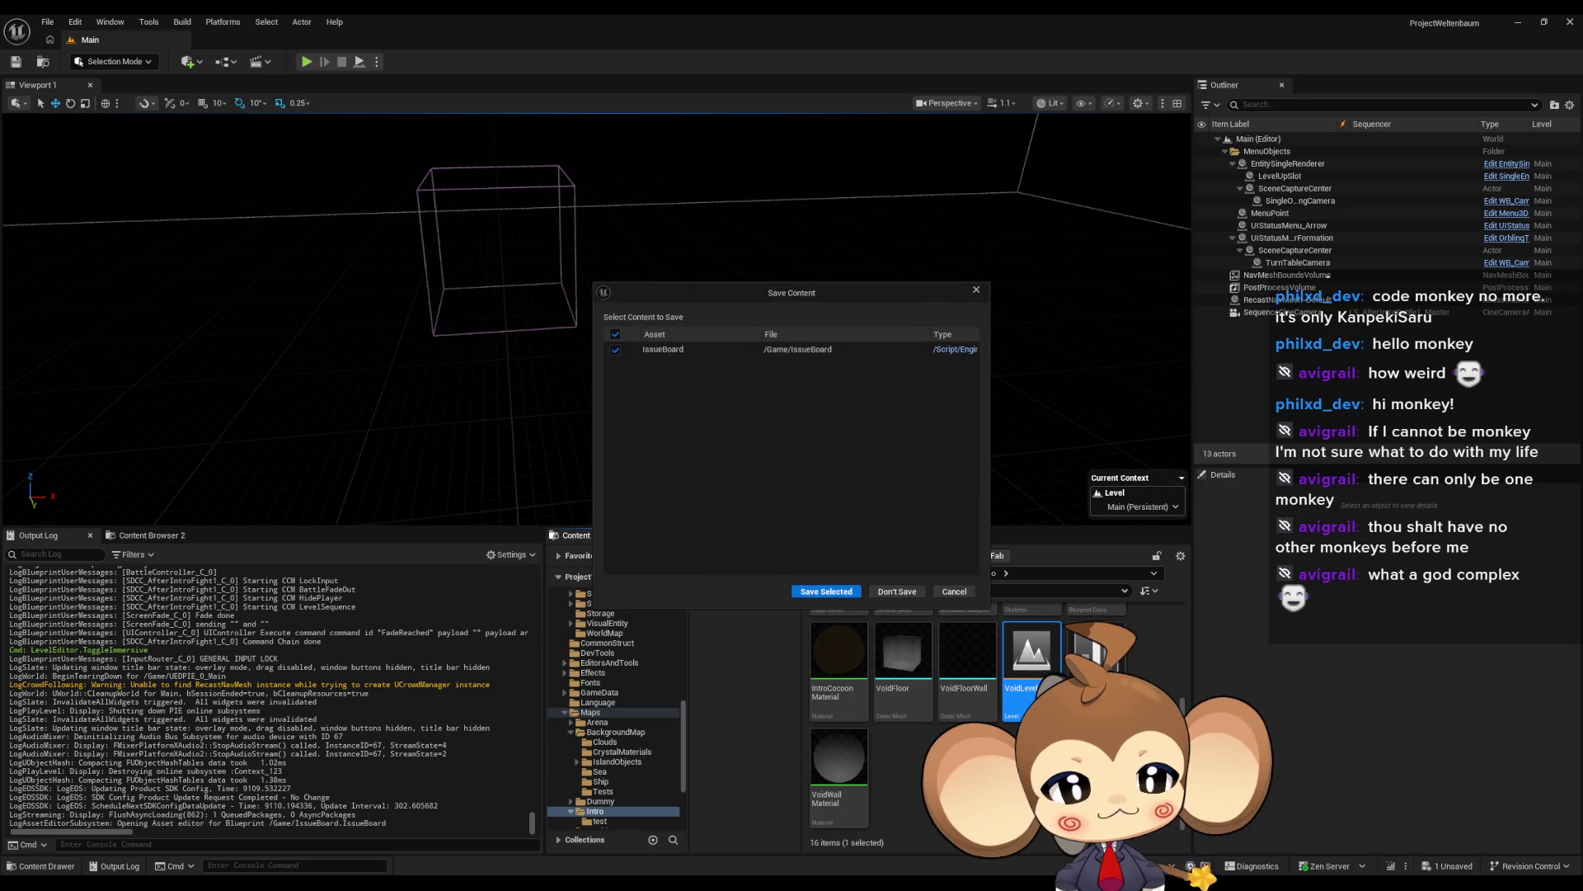
click(826, 593)
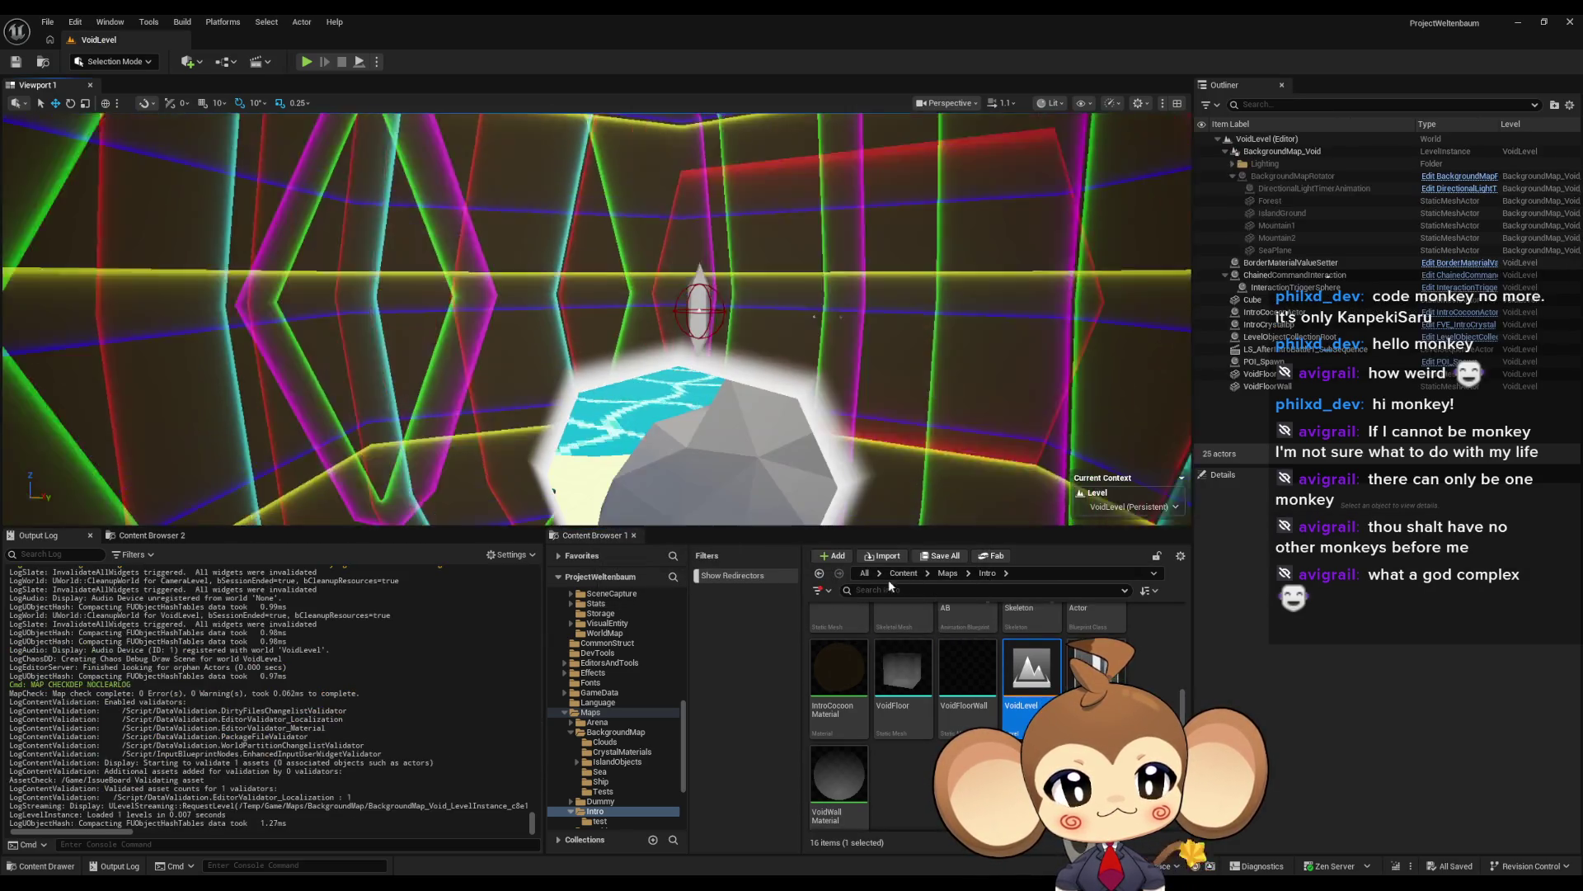
Step: Open the LS_AfterIntroBattle1_Master level sequence from Sequences > Void
click(903, 572)
scroll(1063, 664, up, 3)
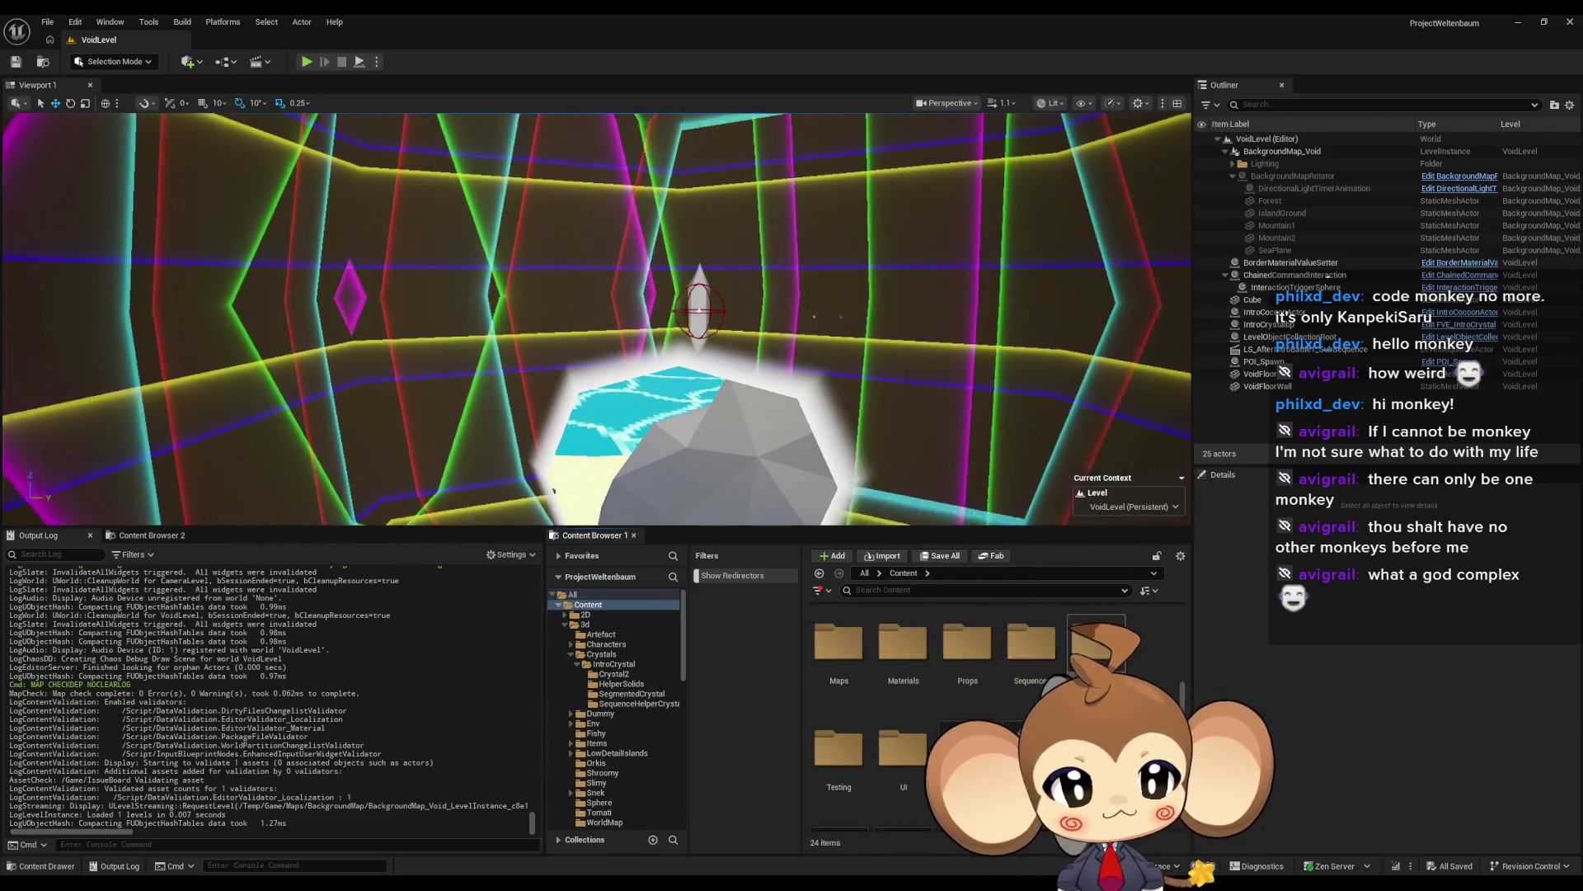
click(1042, 680)
double_click(1041, 680)
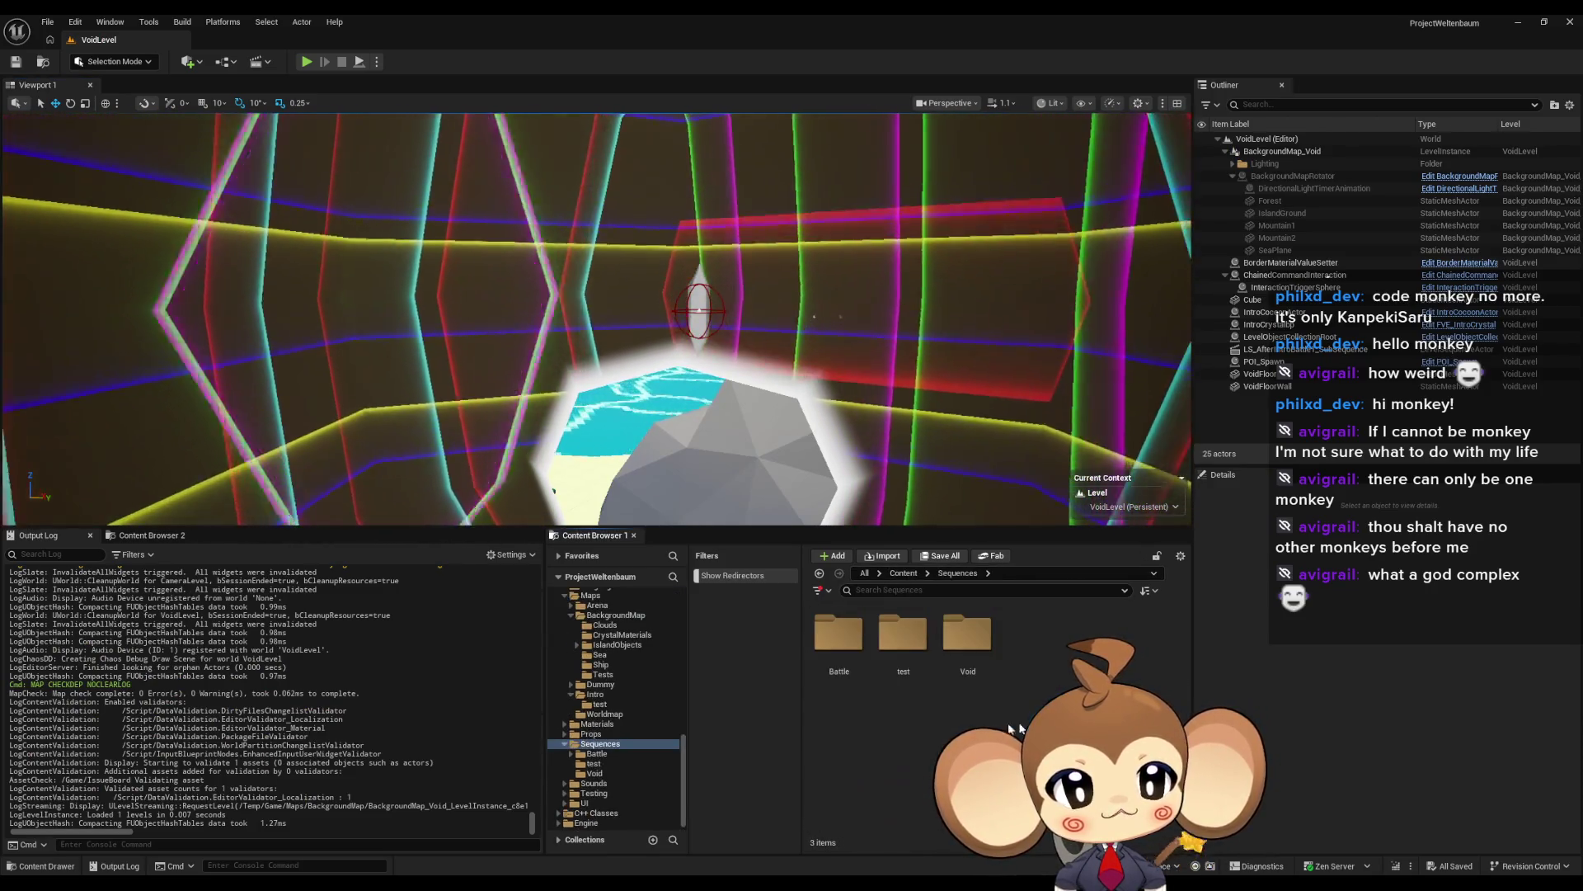
double_click(974, 655)
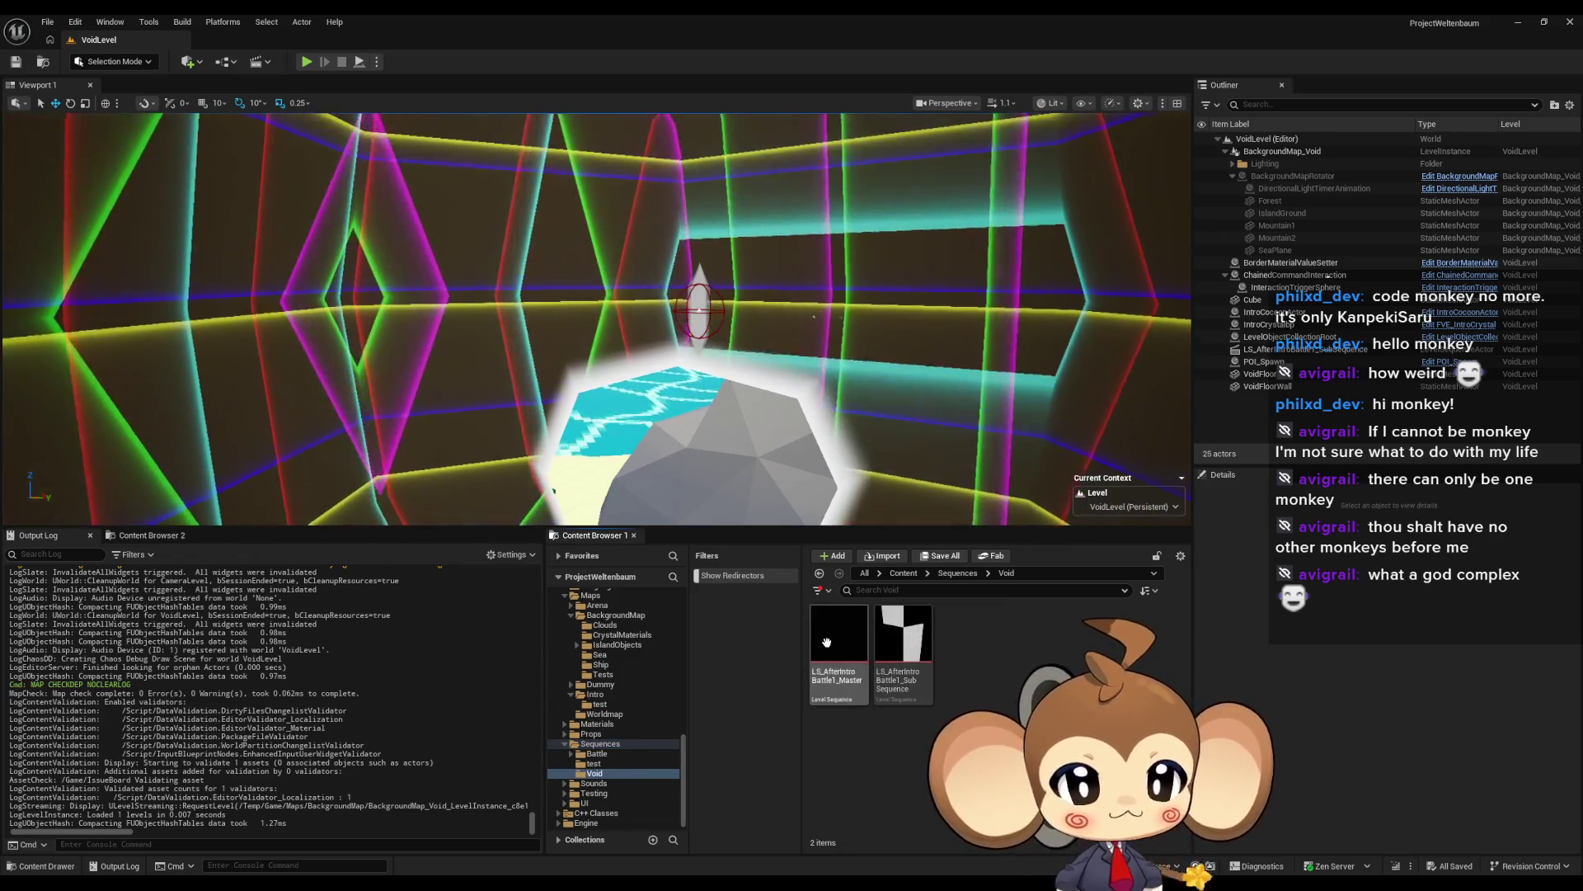
double_click(839, 635)
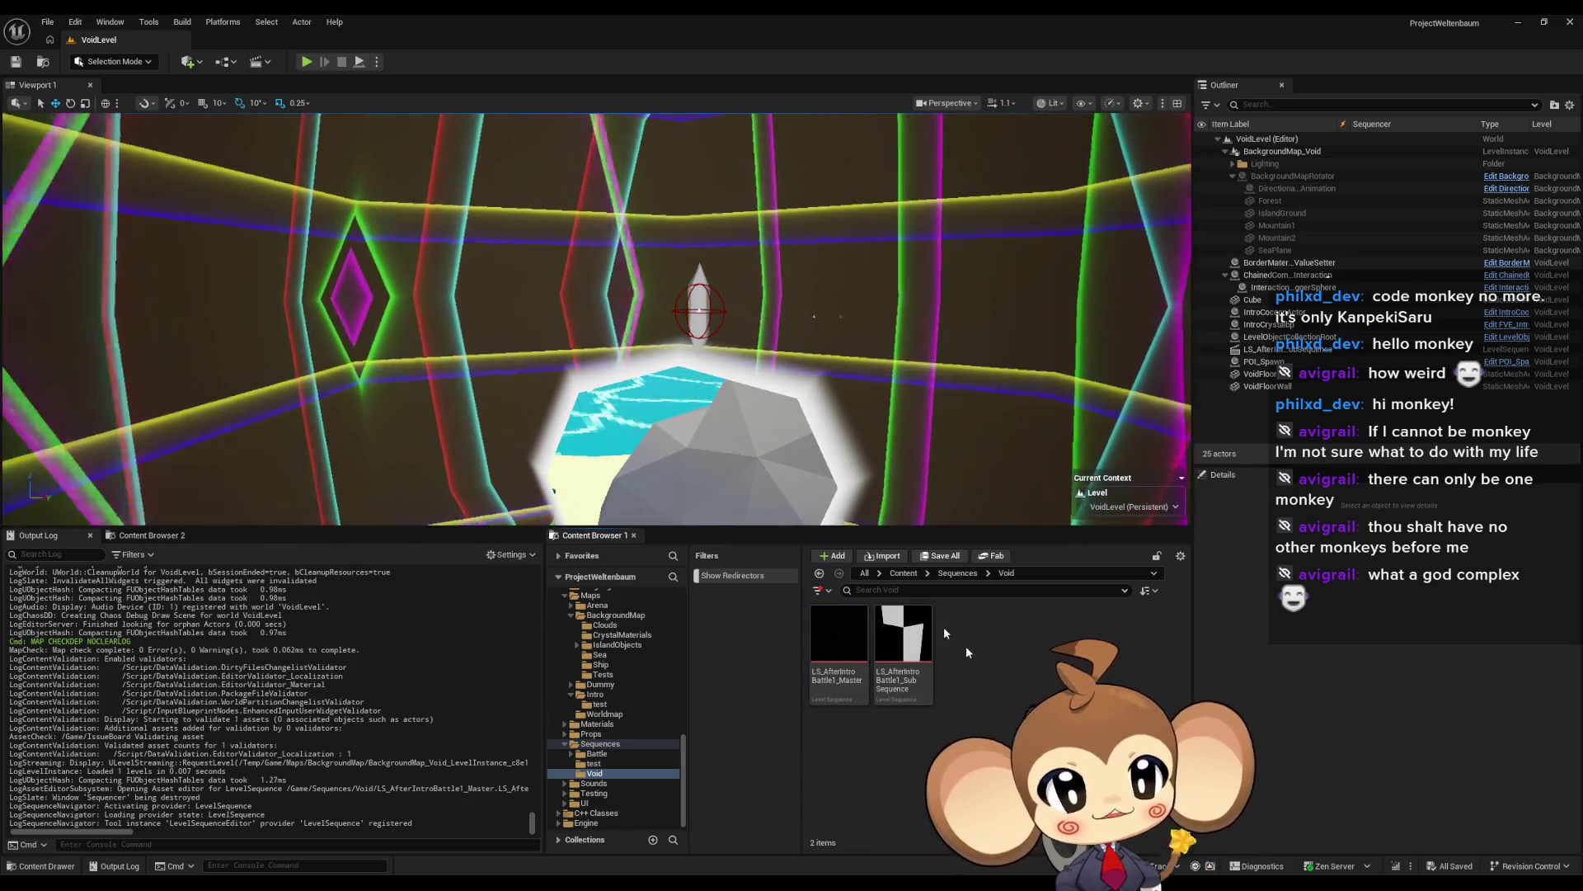
click(902, 573)
scroll(998, 709, down, 1)
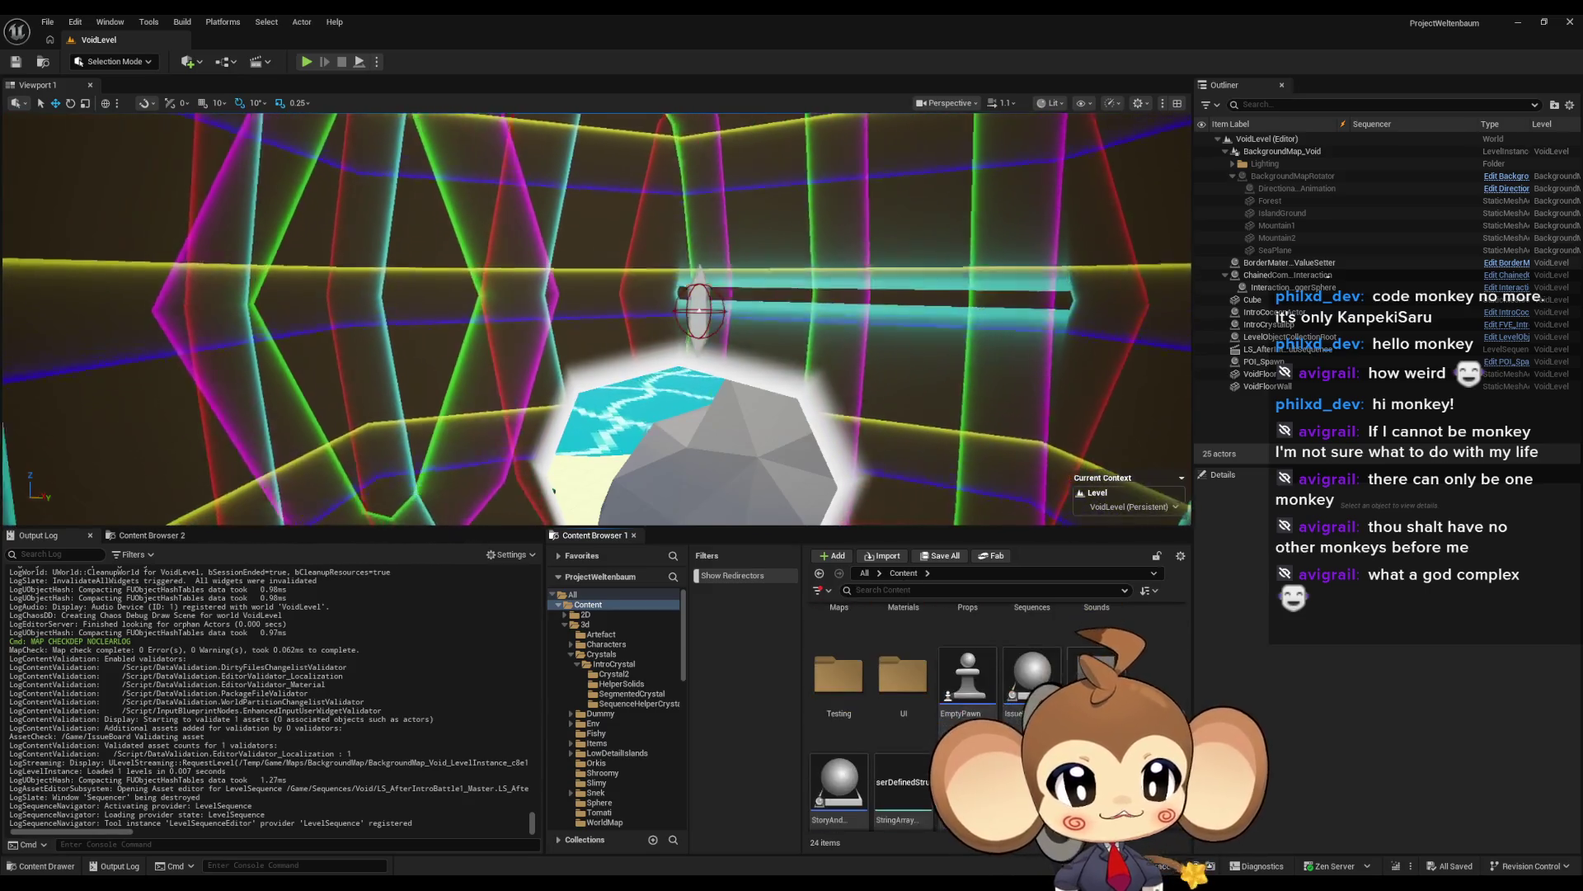
click(1093, 664)
Step: Load the Main level and place VoidLevel into it as a level instance
double_click(1093, 668)
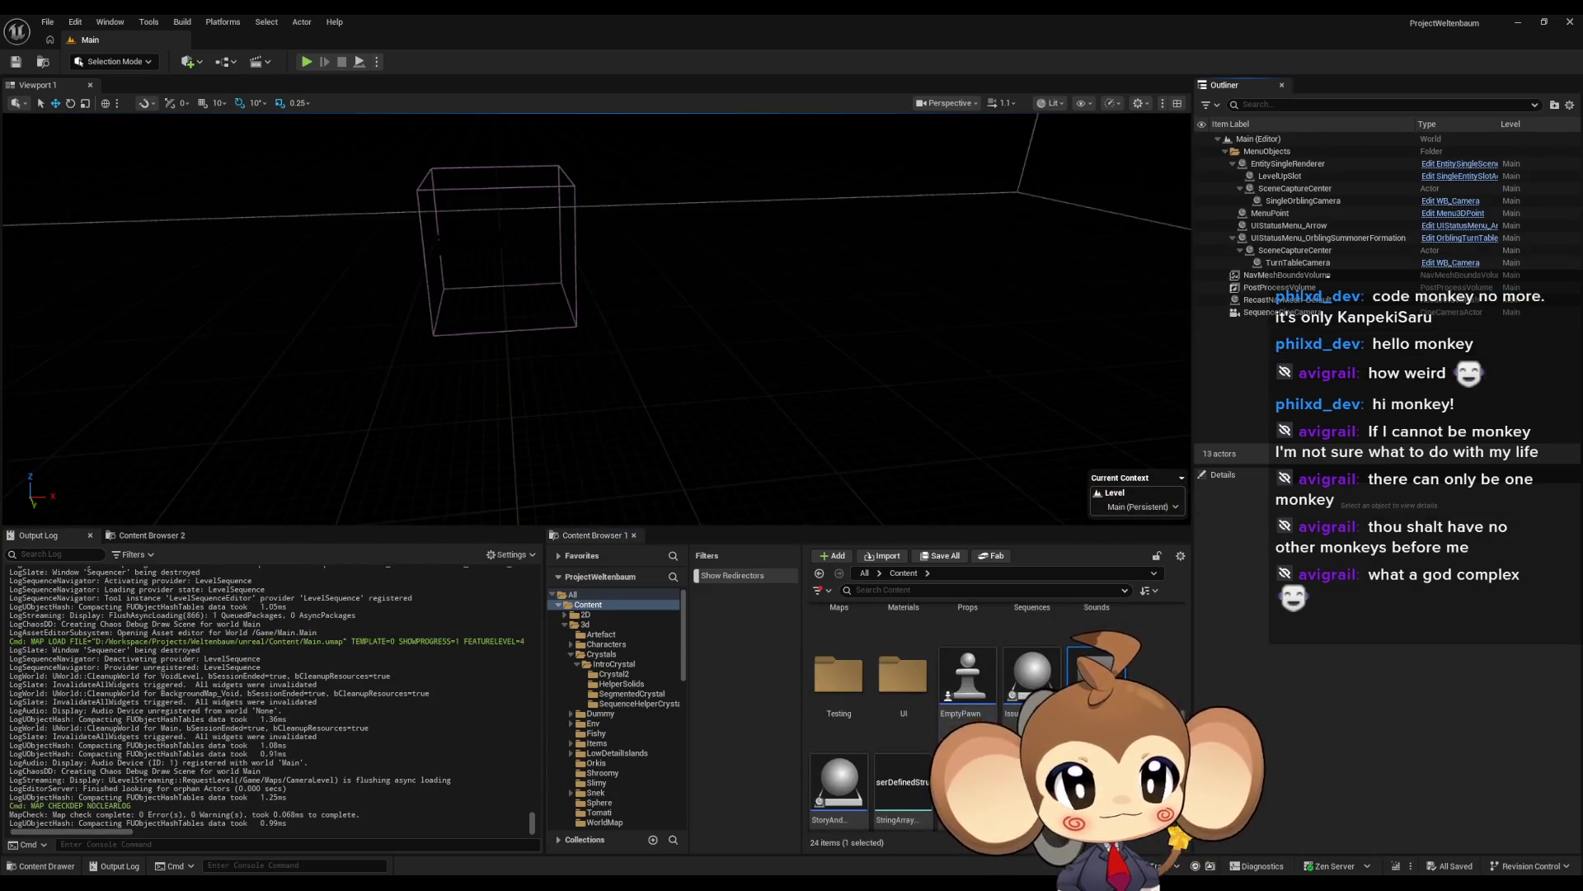
scroll(837, 699, up, 2)
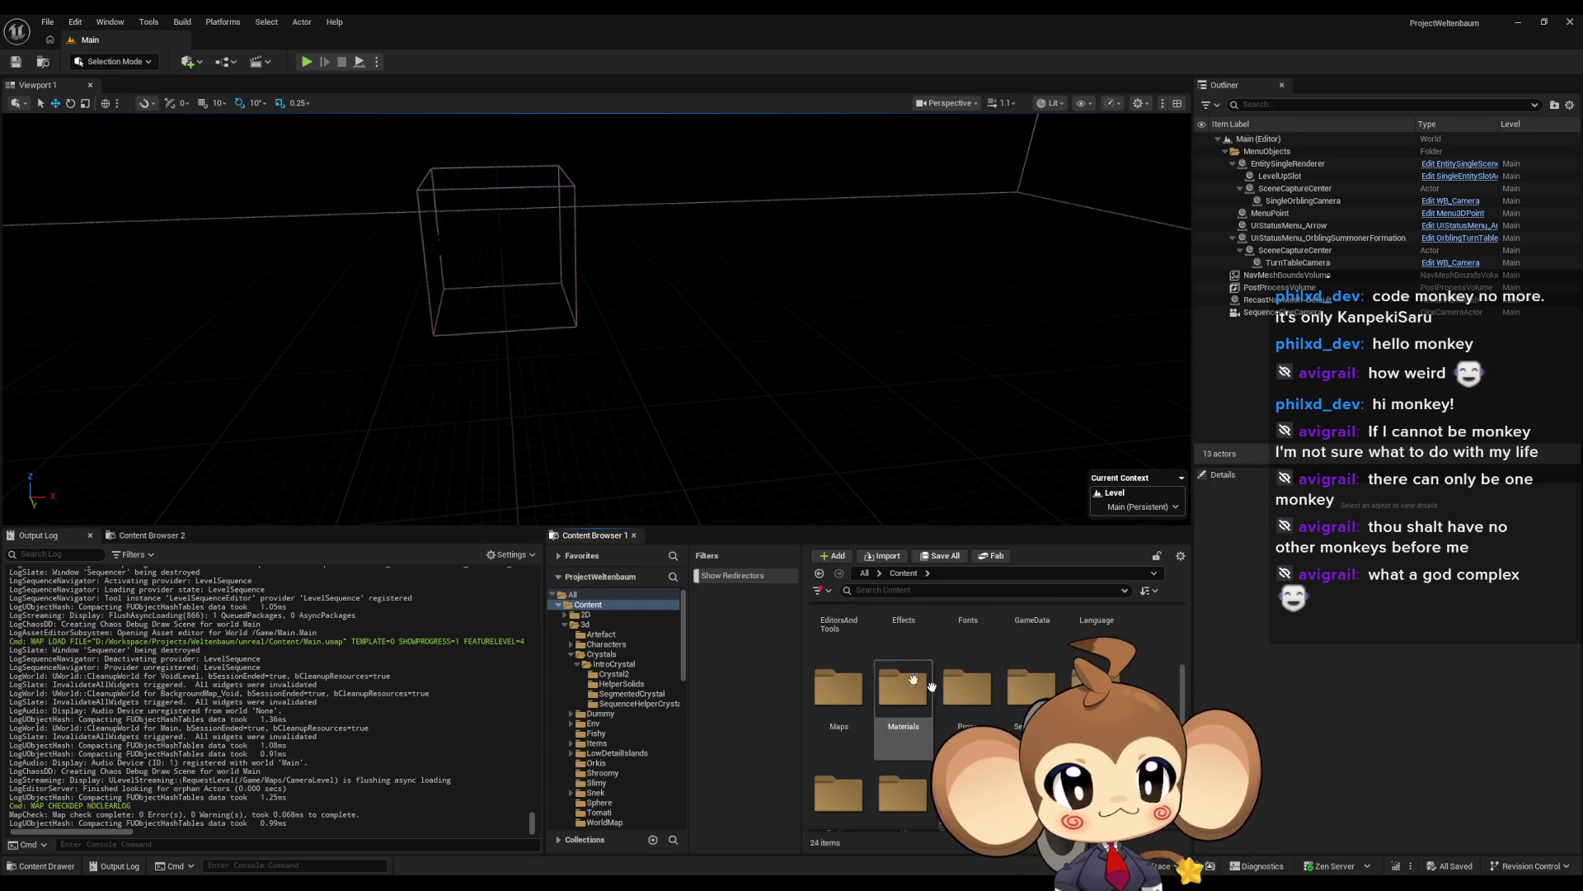
double_click(837, 699)
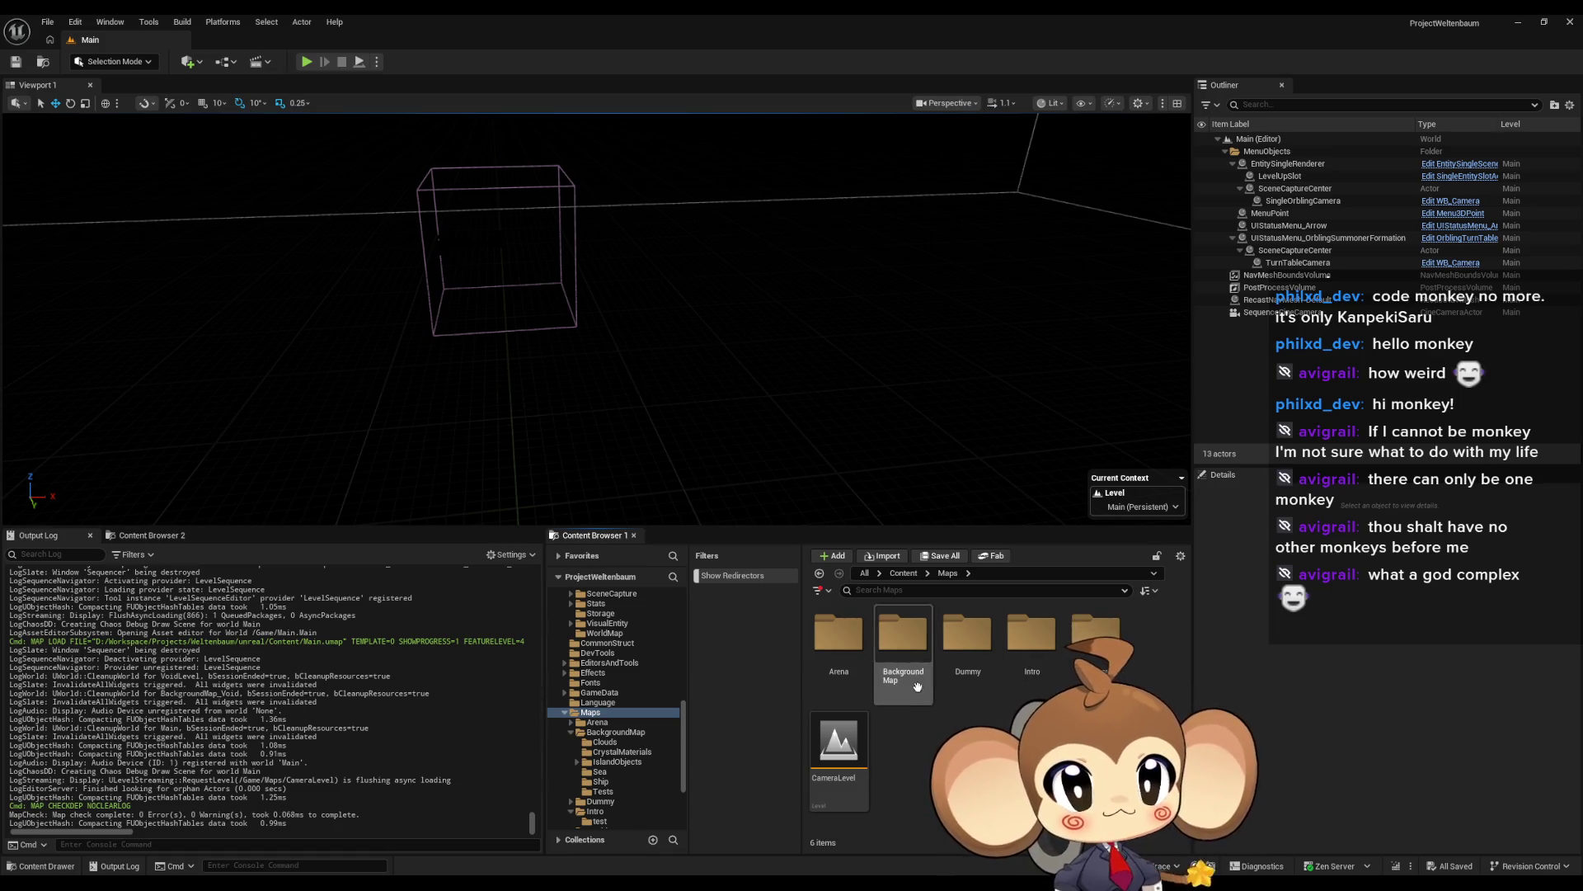
double_click(1032, 643)
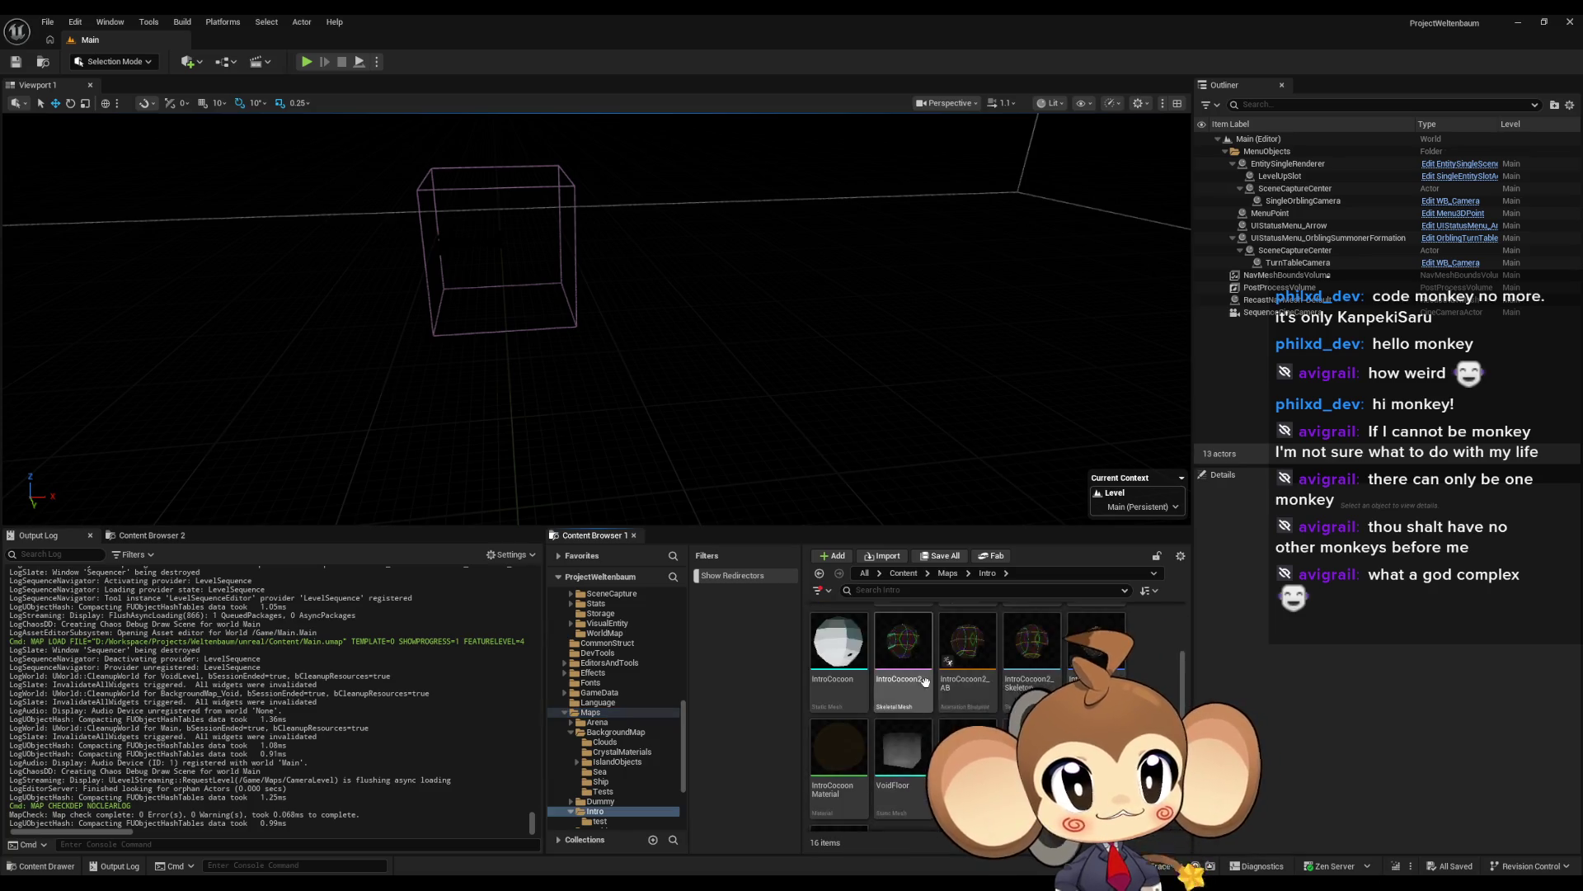
mouse_move(1030, 651)
mouse_down()
mouse_move(746, 424)
mouse_move(788, 443)
mouse_move(771, 474)
mouse_up()
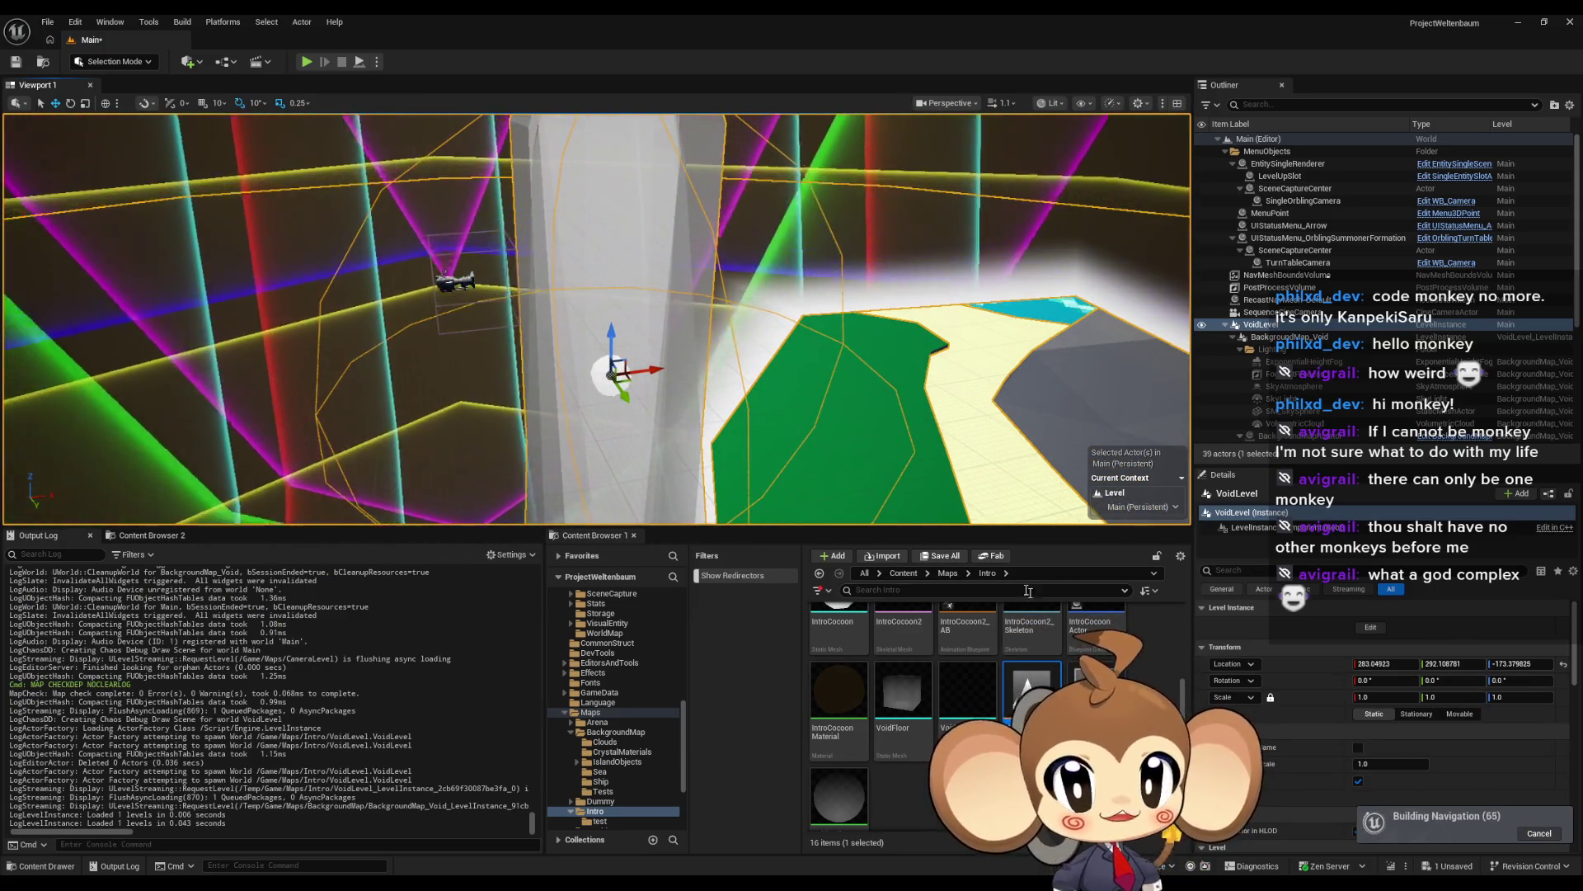
Step: Open LS_AfterIntroBattle1_SubSequence from the Sequences > Void folder
click(903, 572)
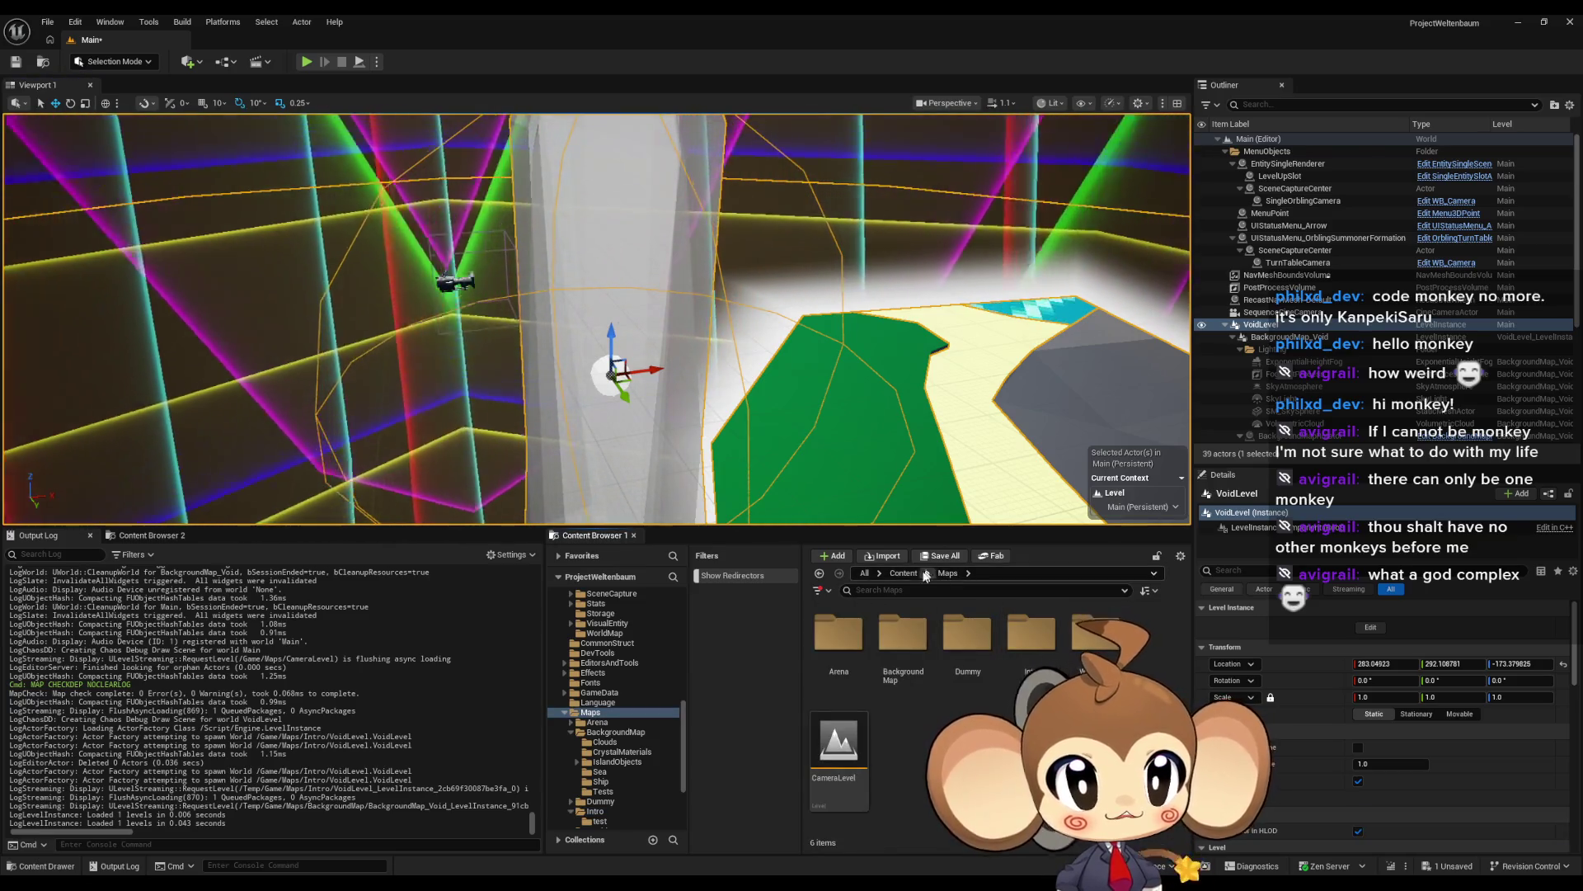
double_click(983, 644)
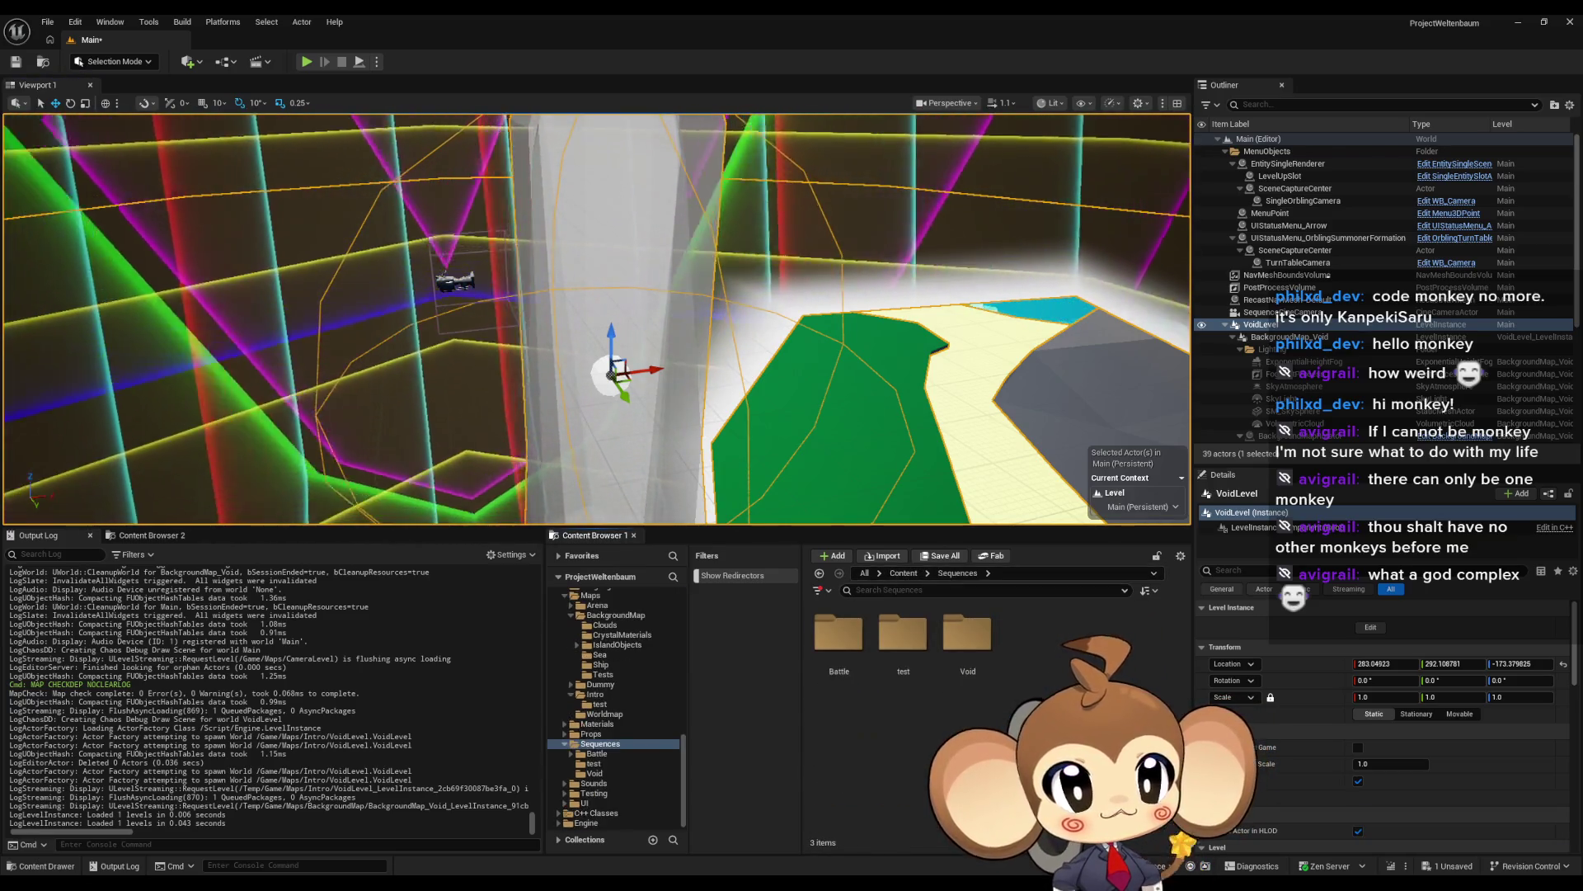
click(984, 643)
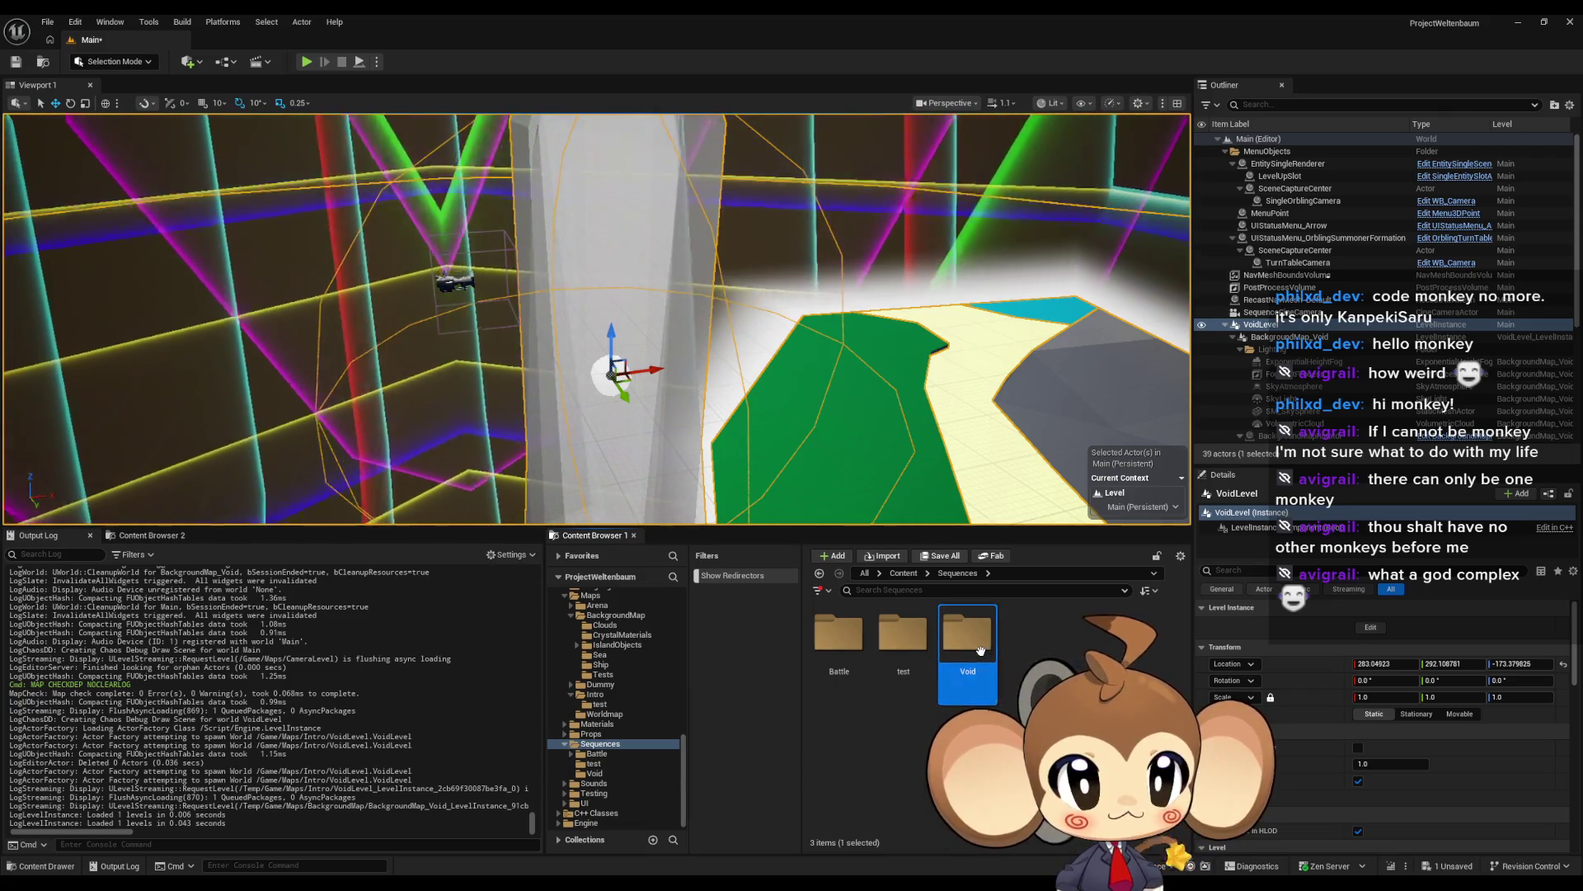
double_click(981, 651)
double_click(896, 651)
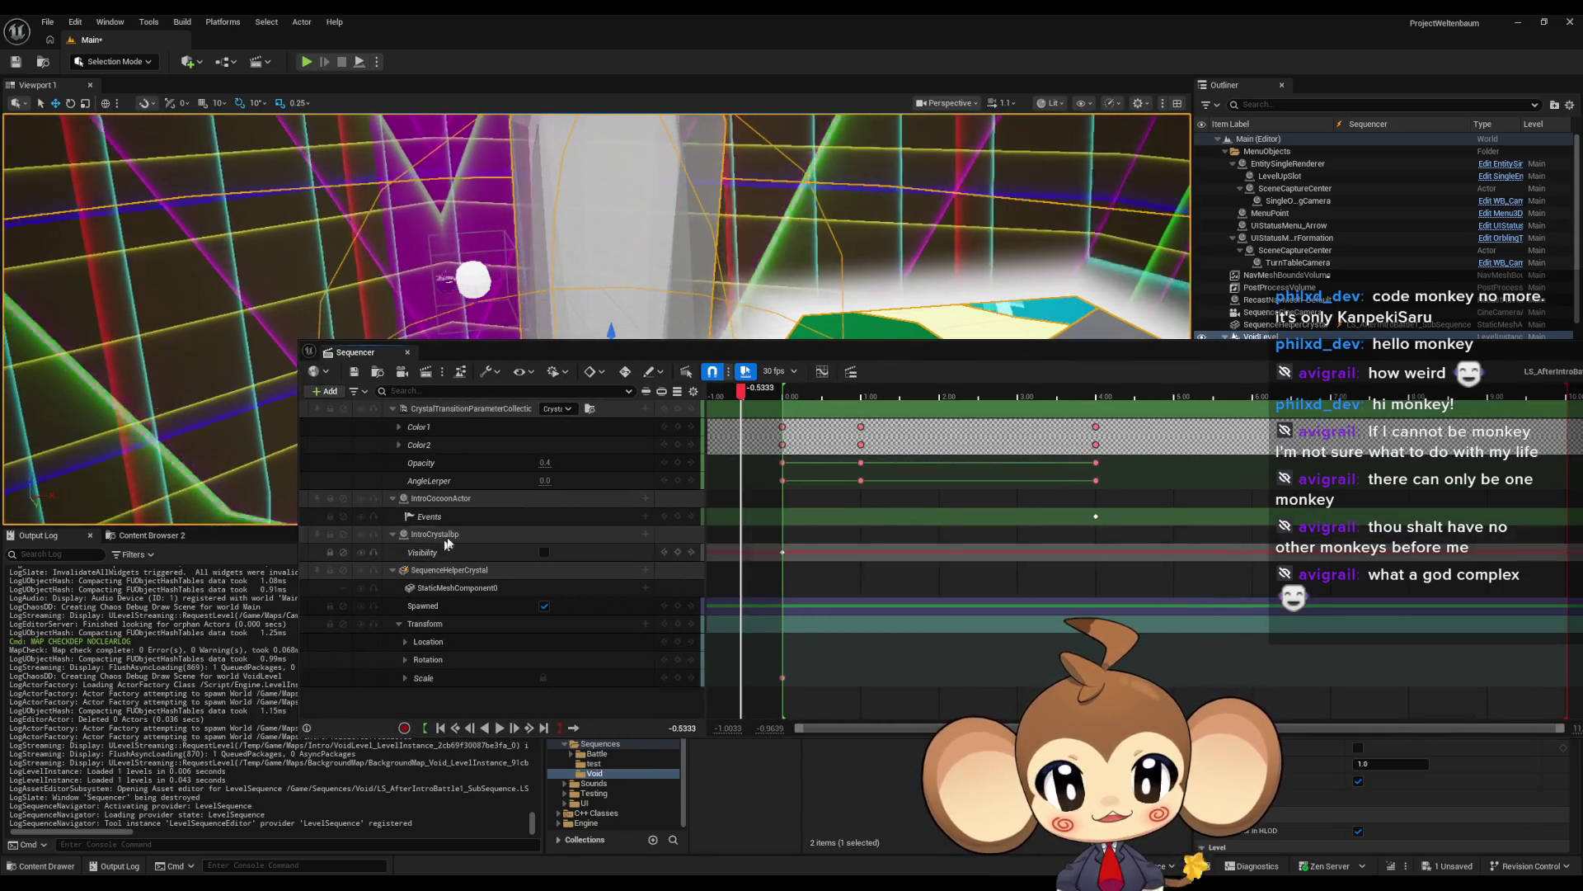
Step: Play LS_AfterIntroBattle1_SubSequence over VoidLevel, close Sequencer, and select the VoidLevel instance
drag(769, 349, 795, 611)
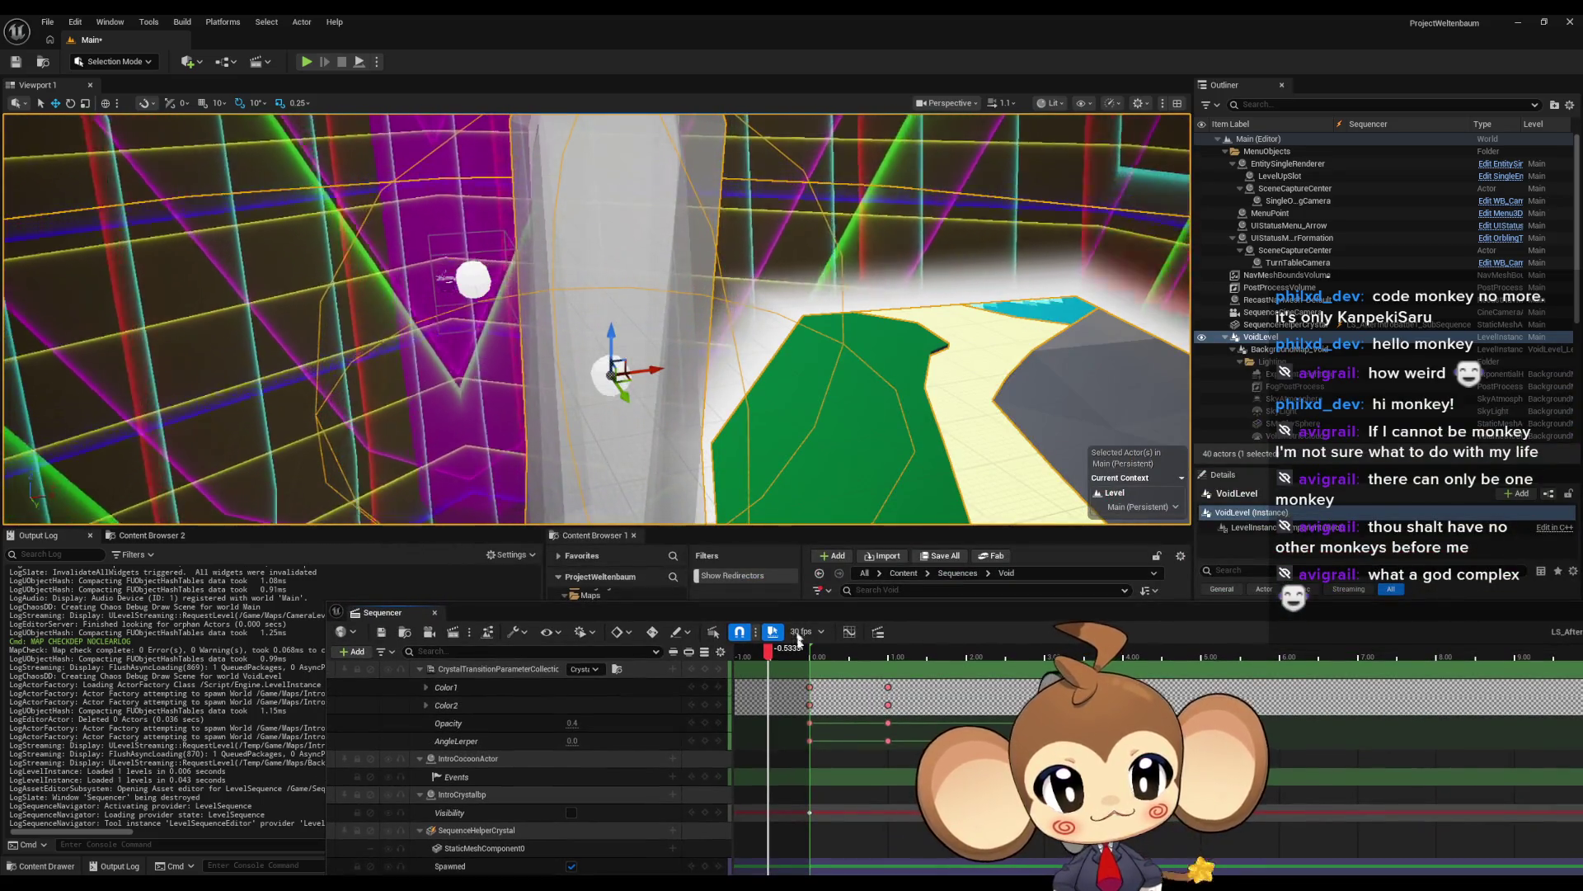
key(space)
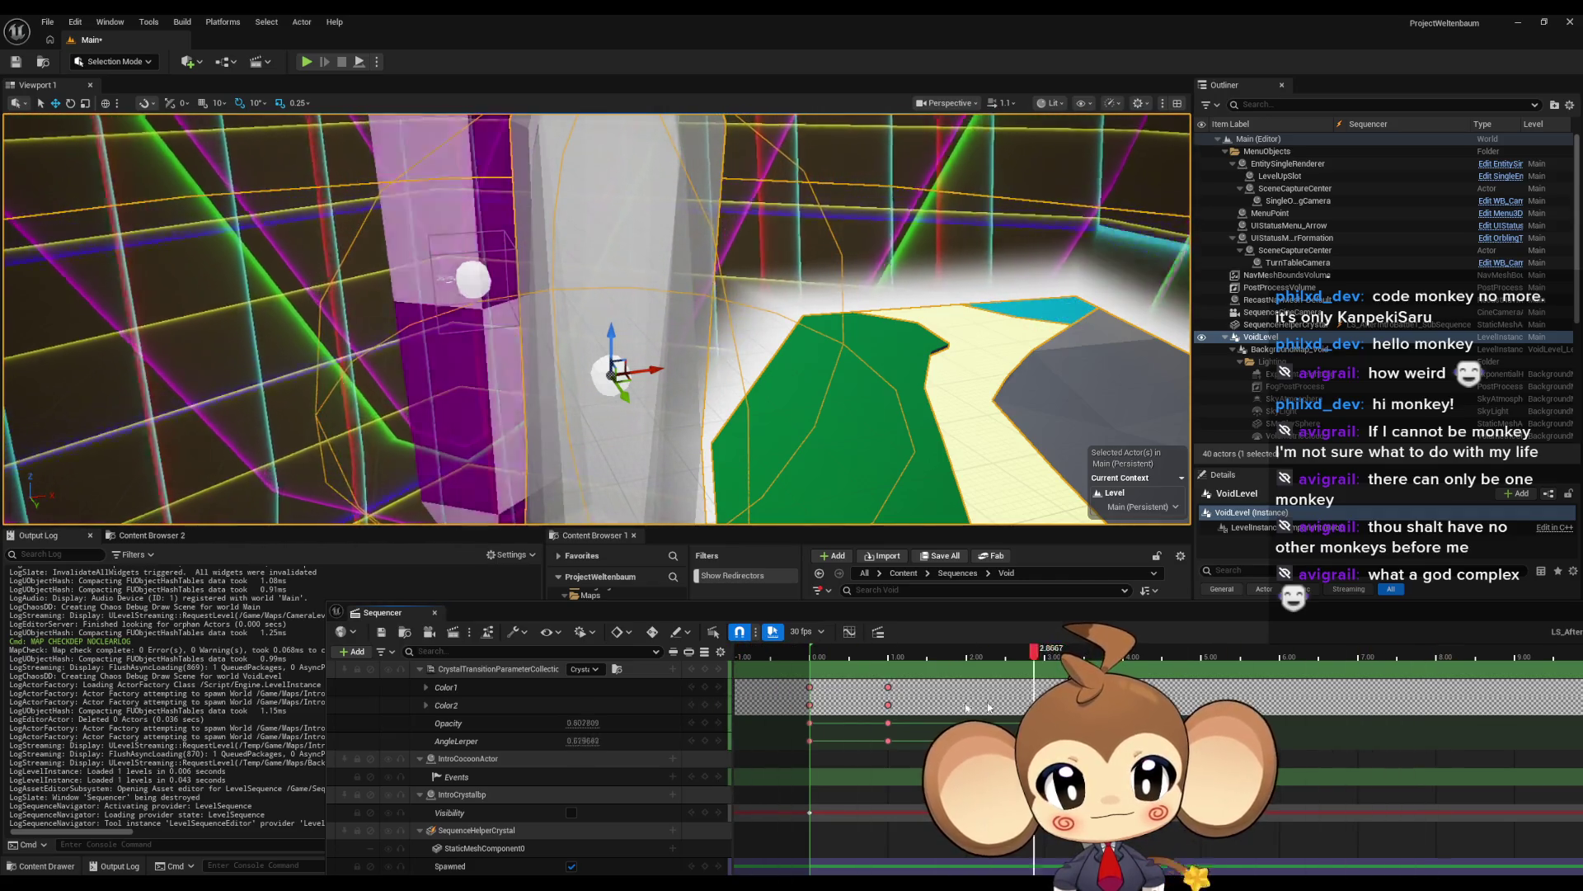
drag(1371, 620, 1067, 648)
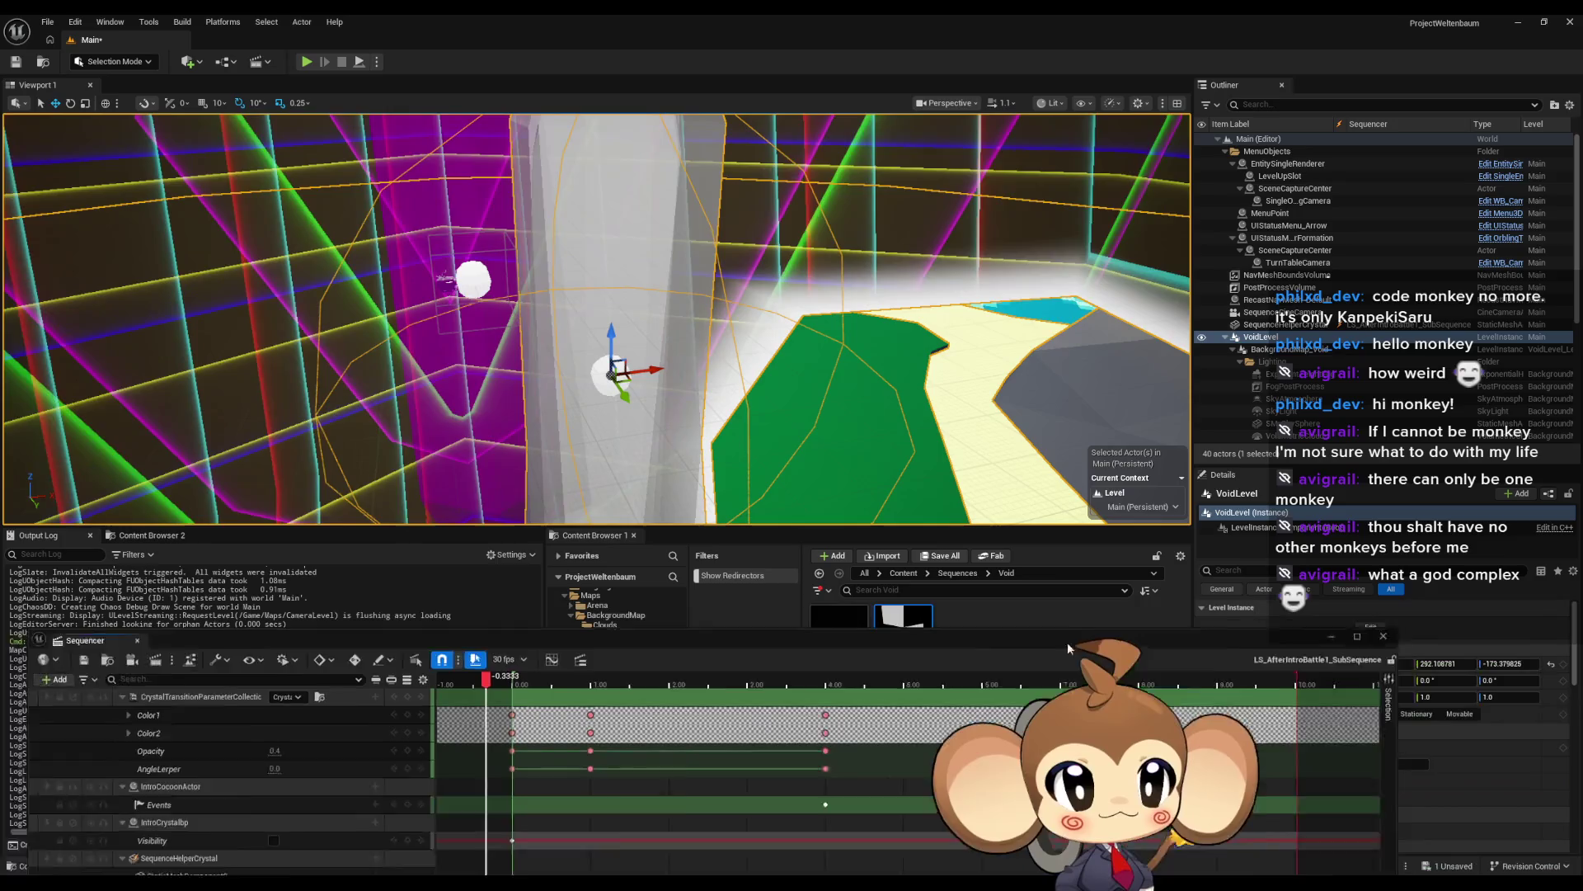
key(ctrl+w)
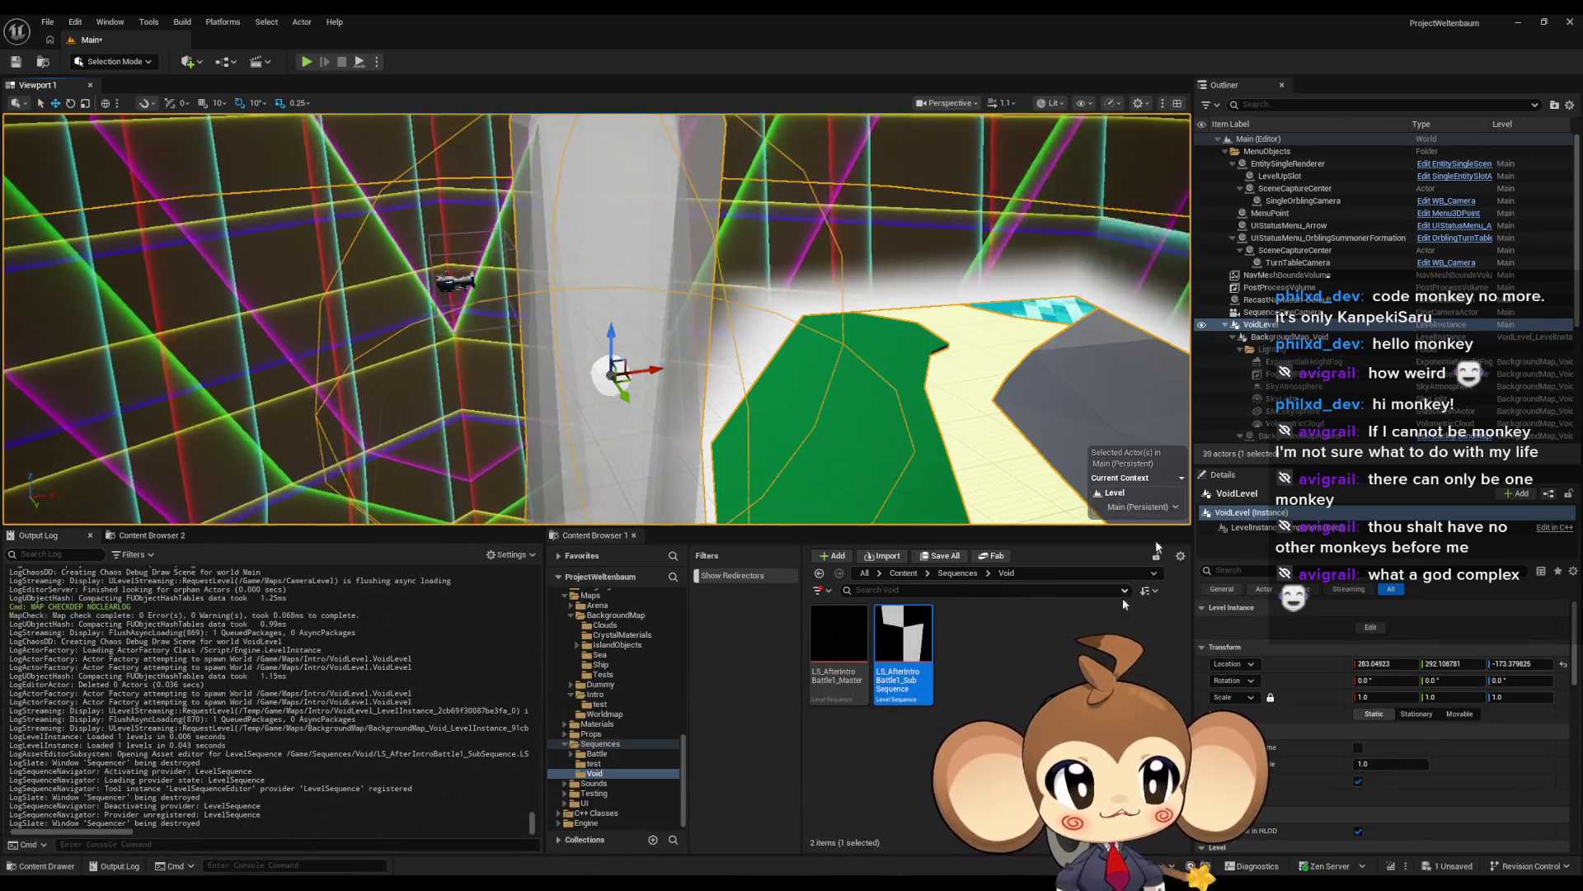
click(1270, 324)
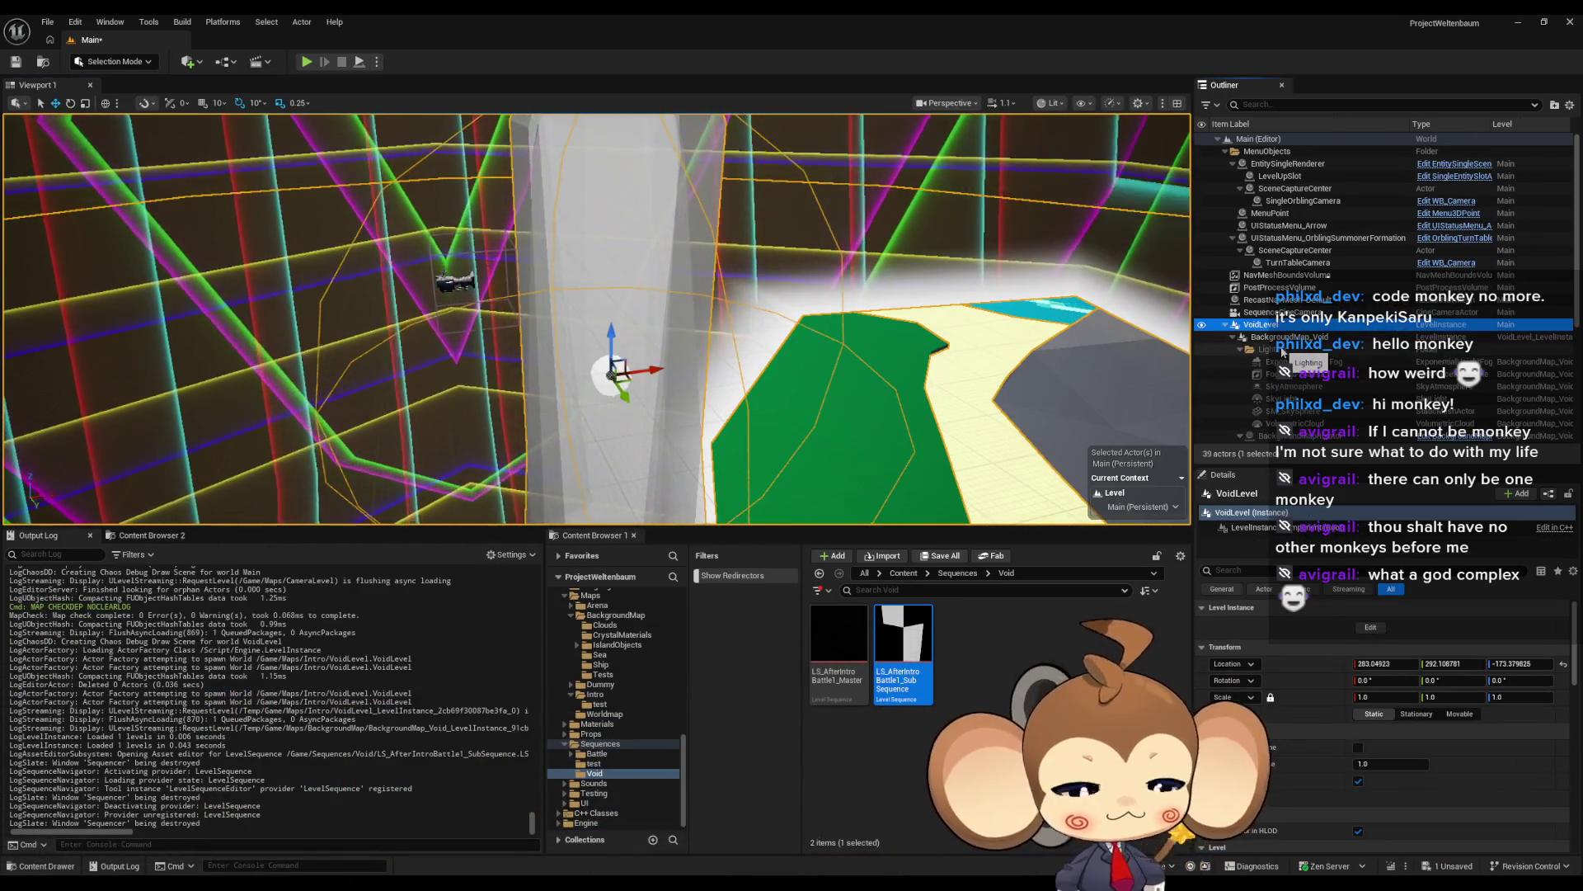
Step: Delete the VoidLevel instance from Main and return to the Content root
key(Delete)
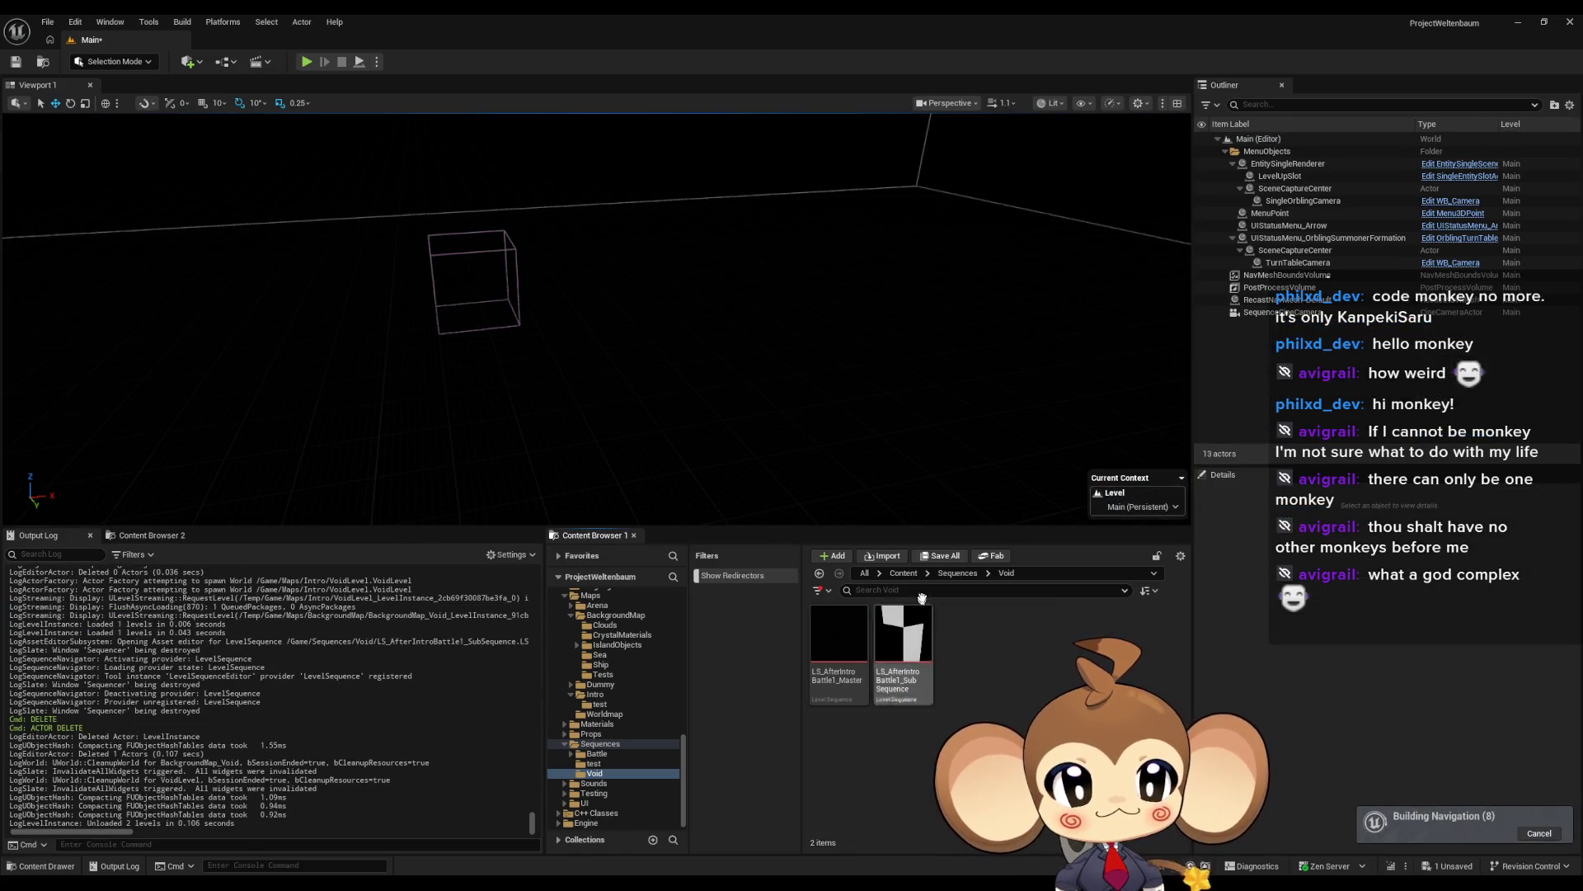
click(903, 572)
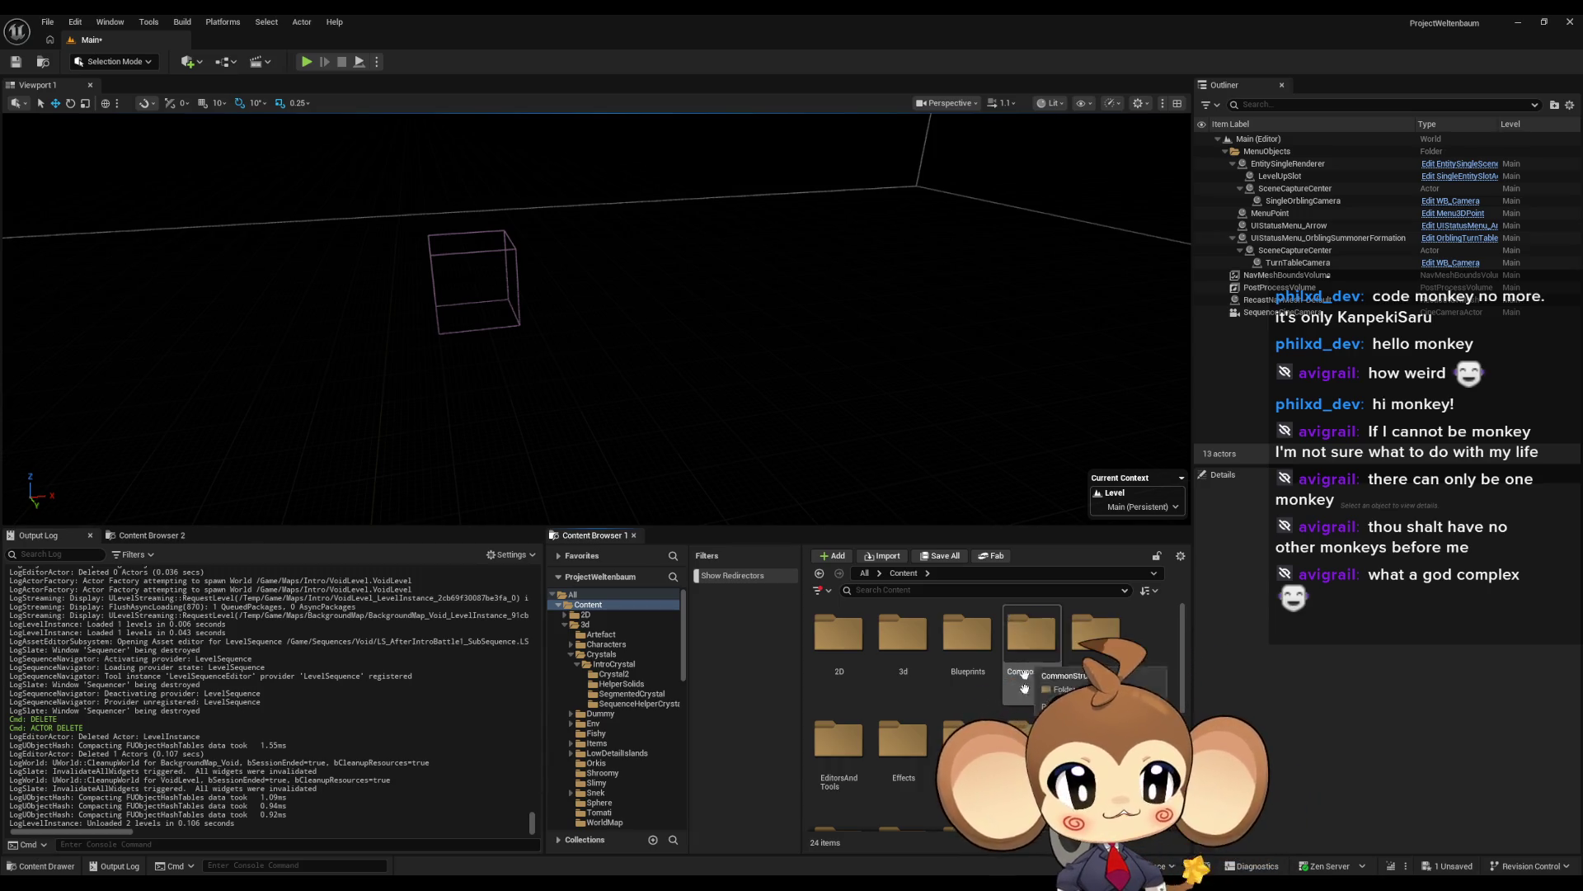
Step: Open VoidLevel from Maps > Intro, saving the Main map when prompted
scroll(1024, 676, down, 2)
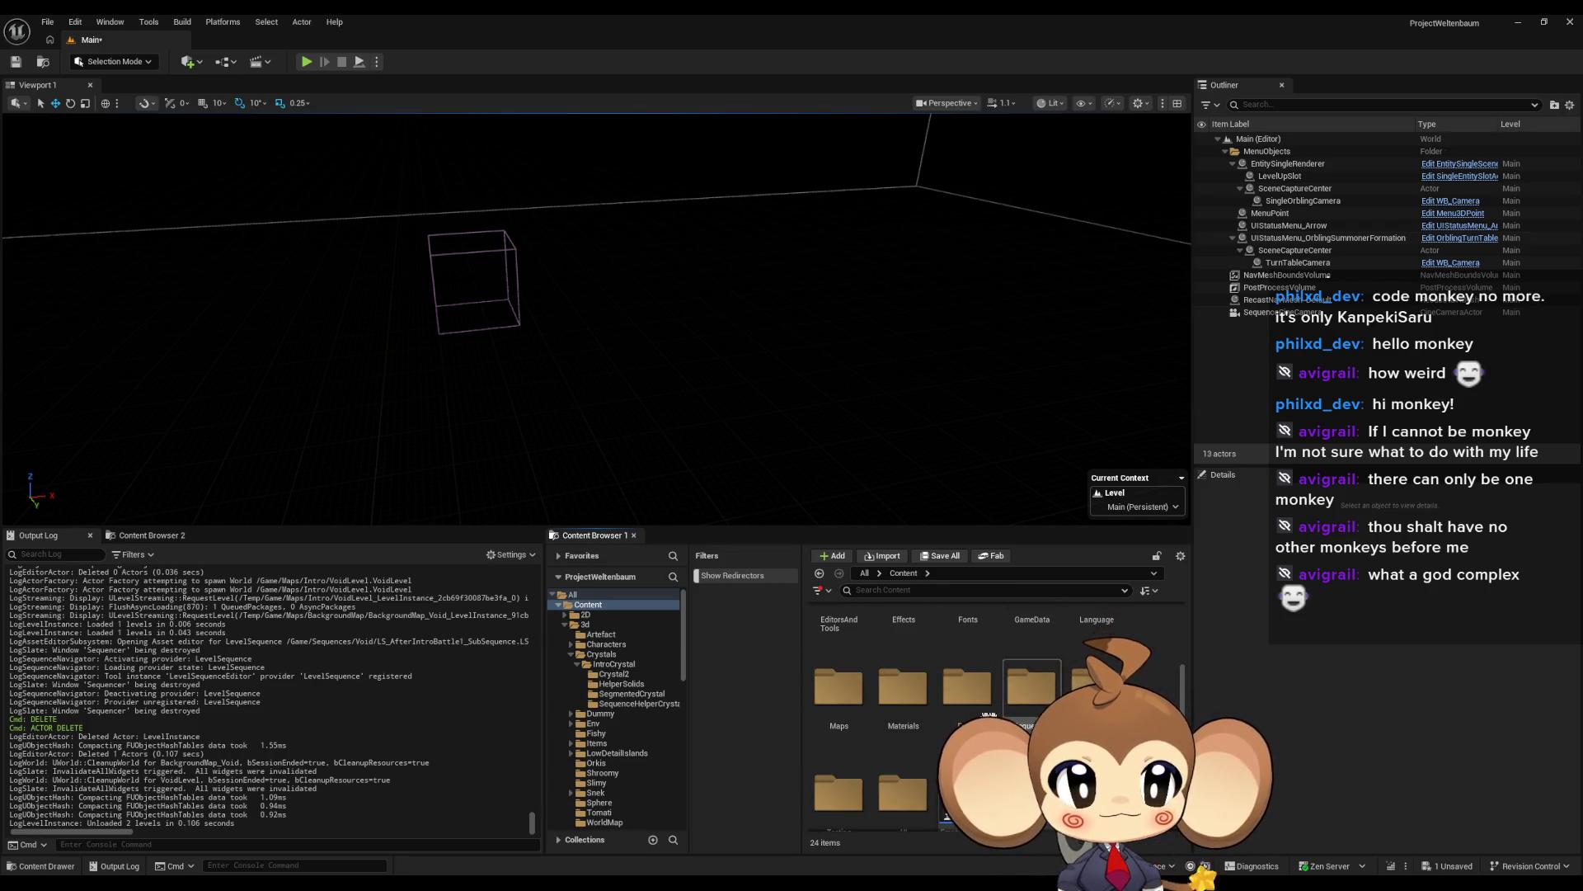
scroll(1031, 692, up, 1)
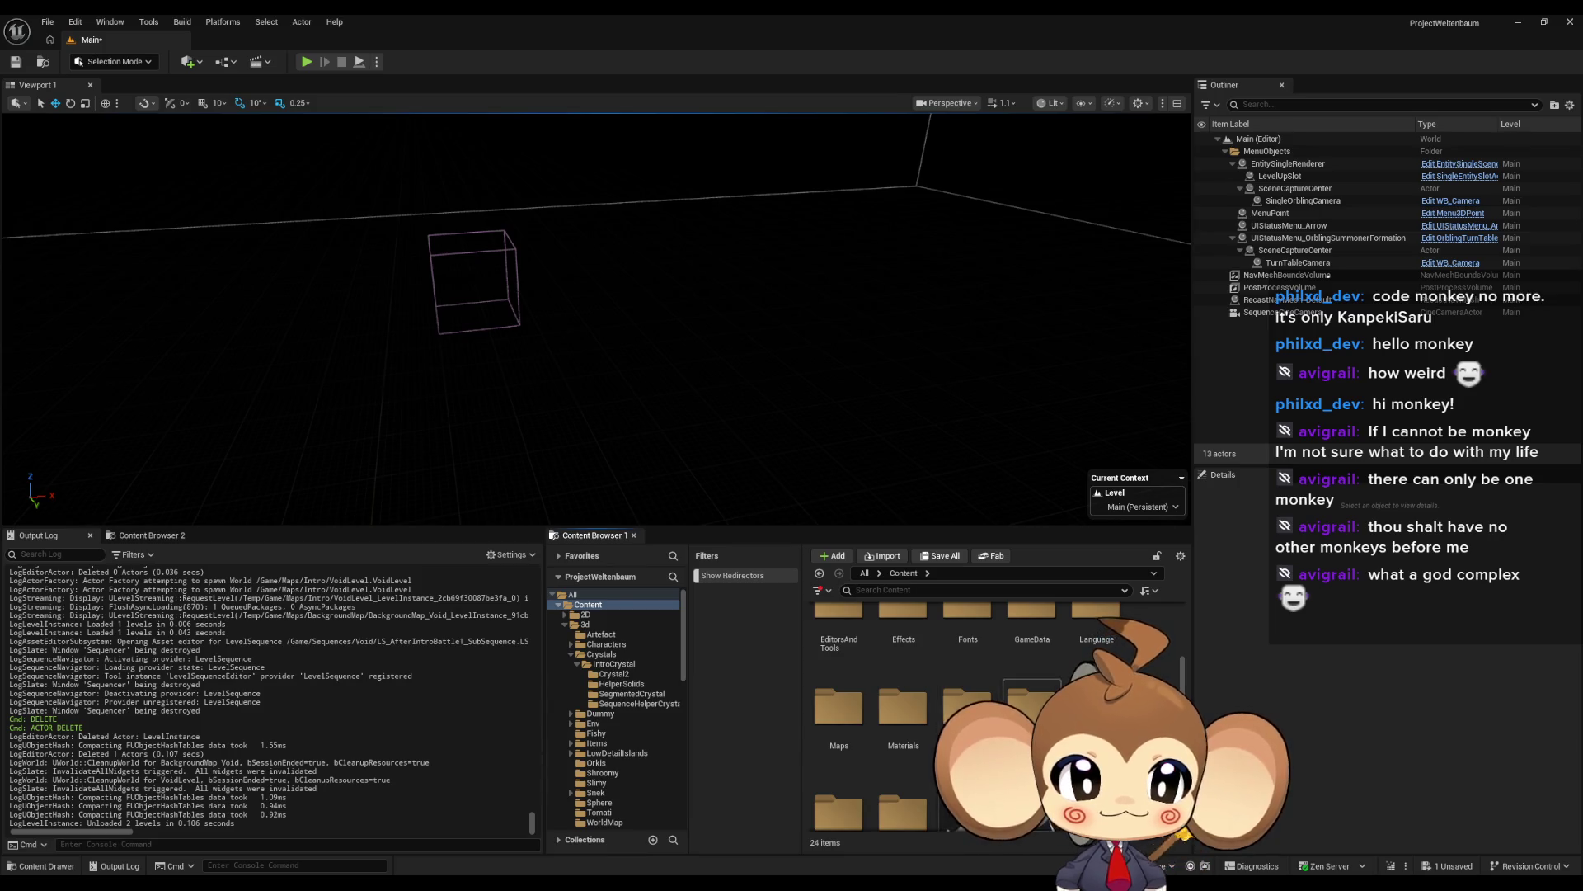
double_click(839, 709)
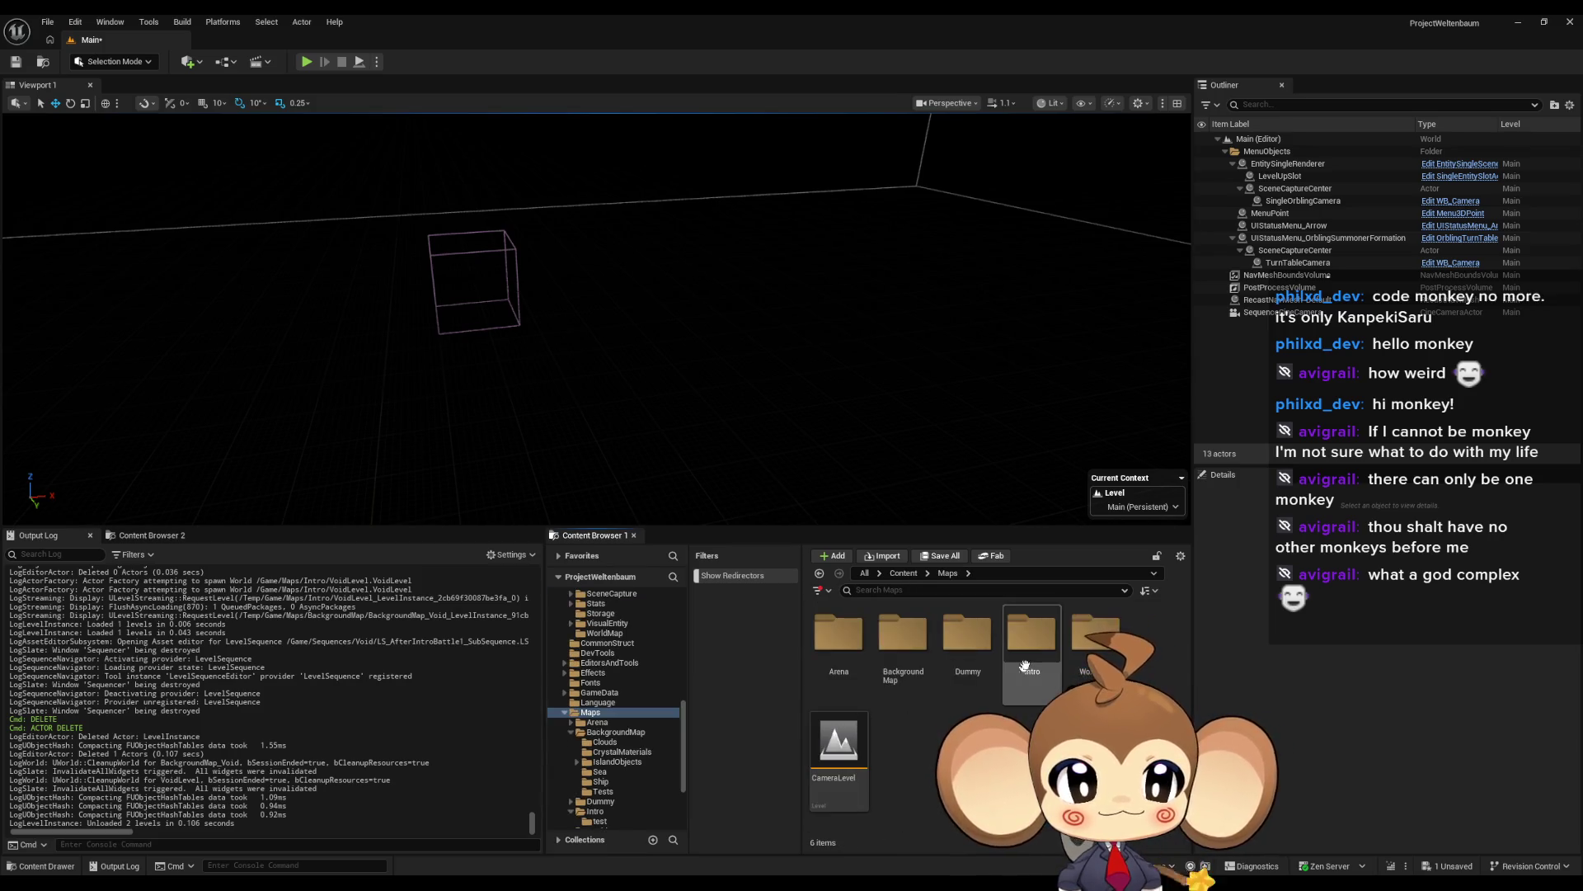
double_click(1047, 650)
scroll(906, 670, down, 2)
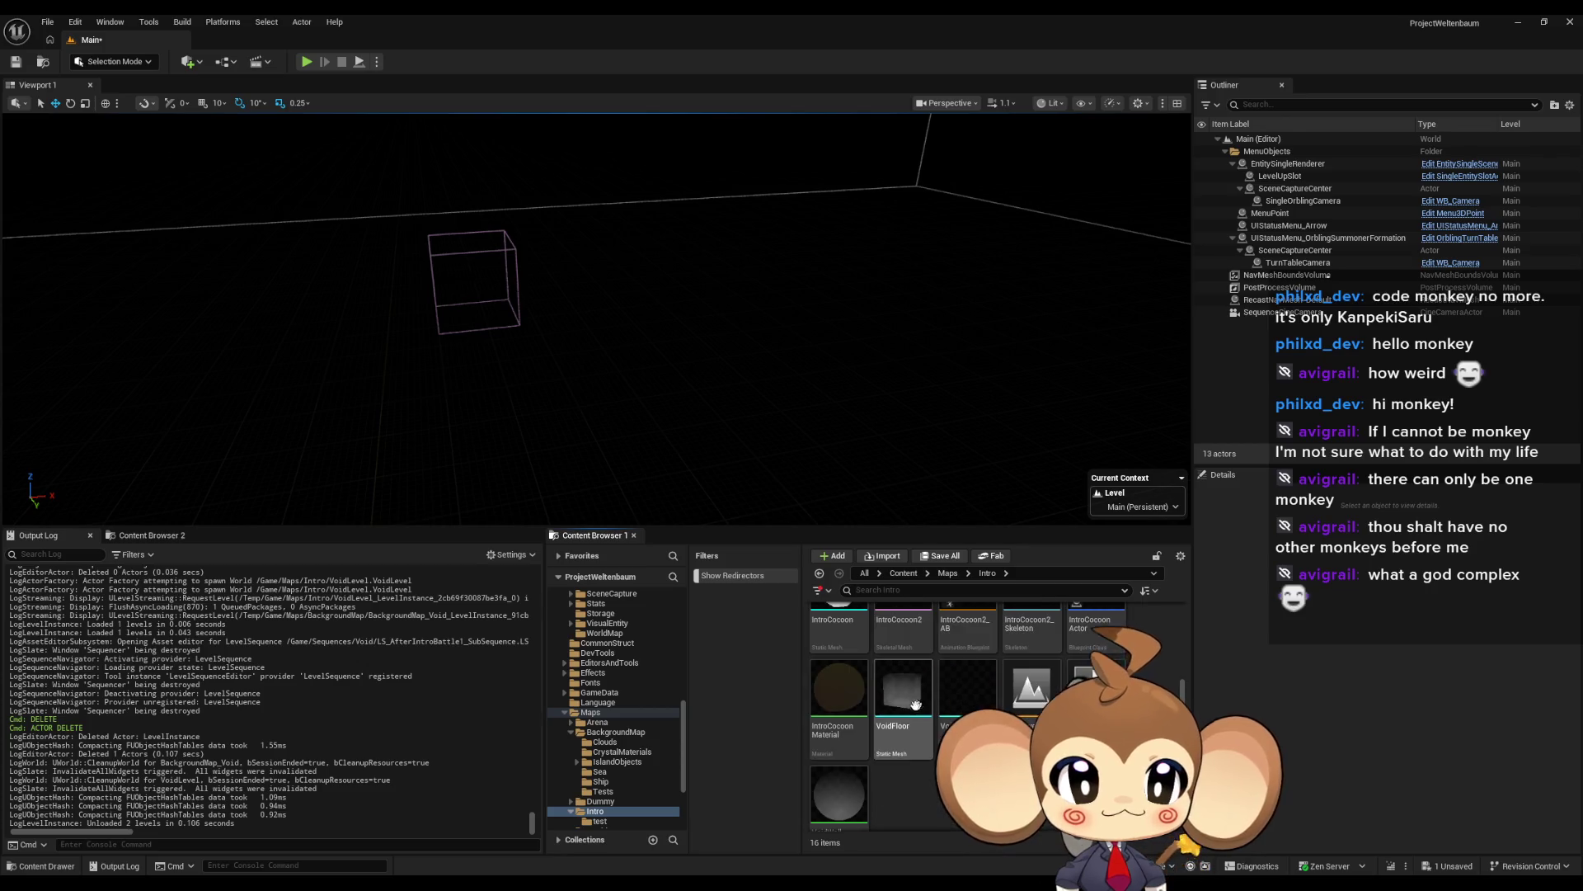
key(ctrl+s)
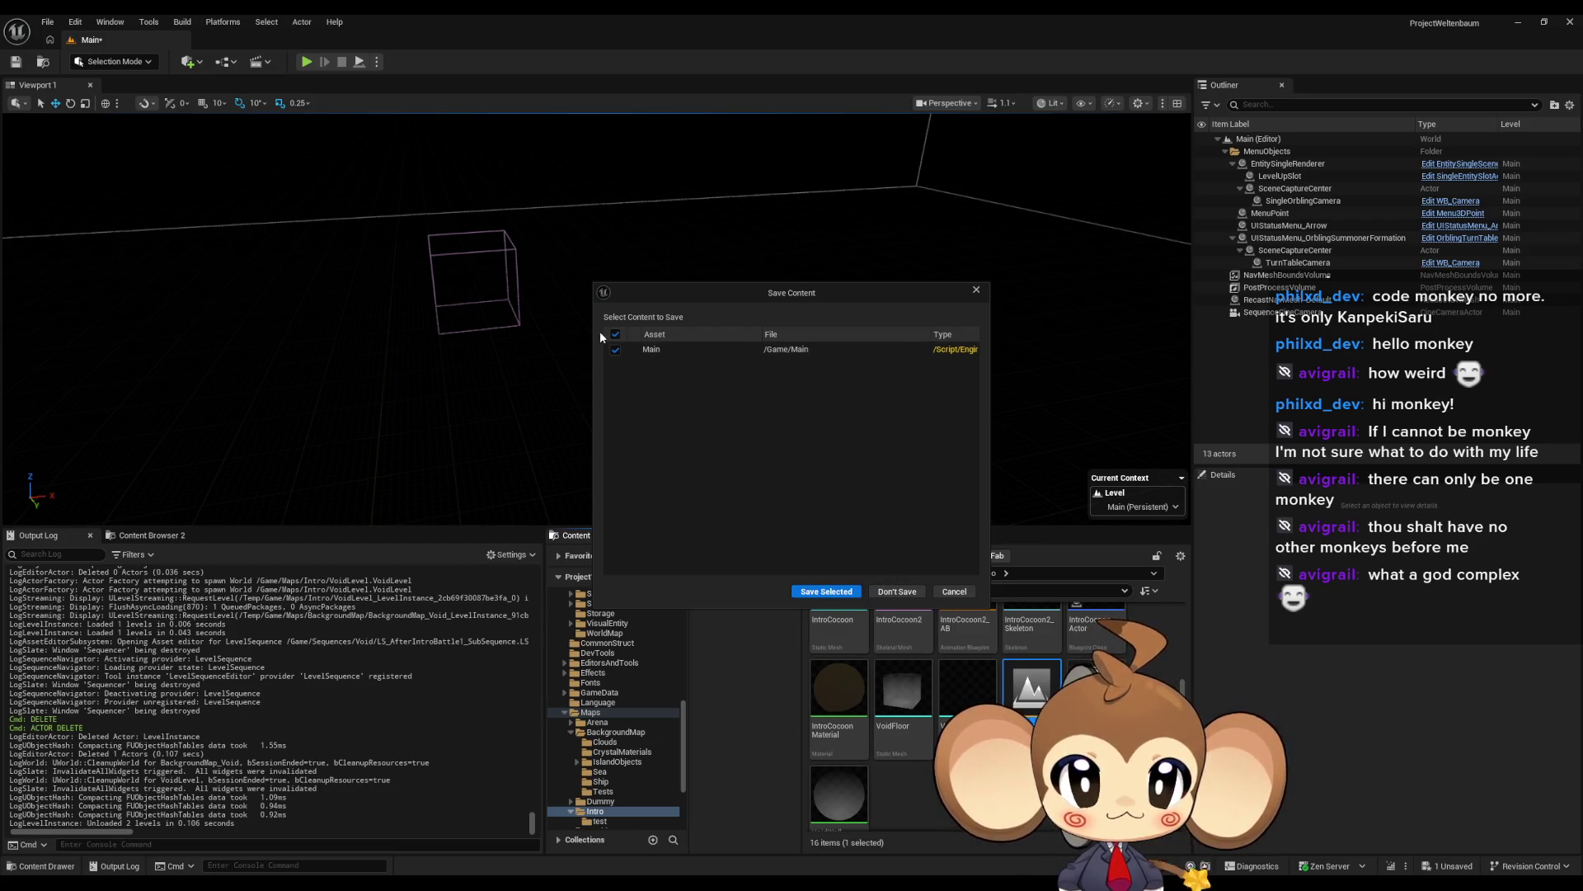
click(827, 592)
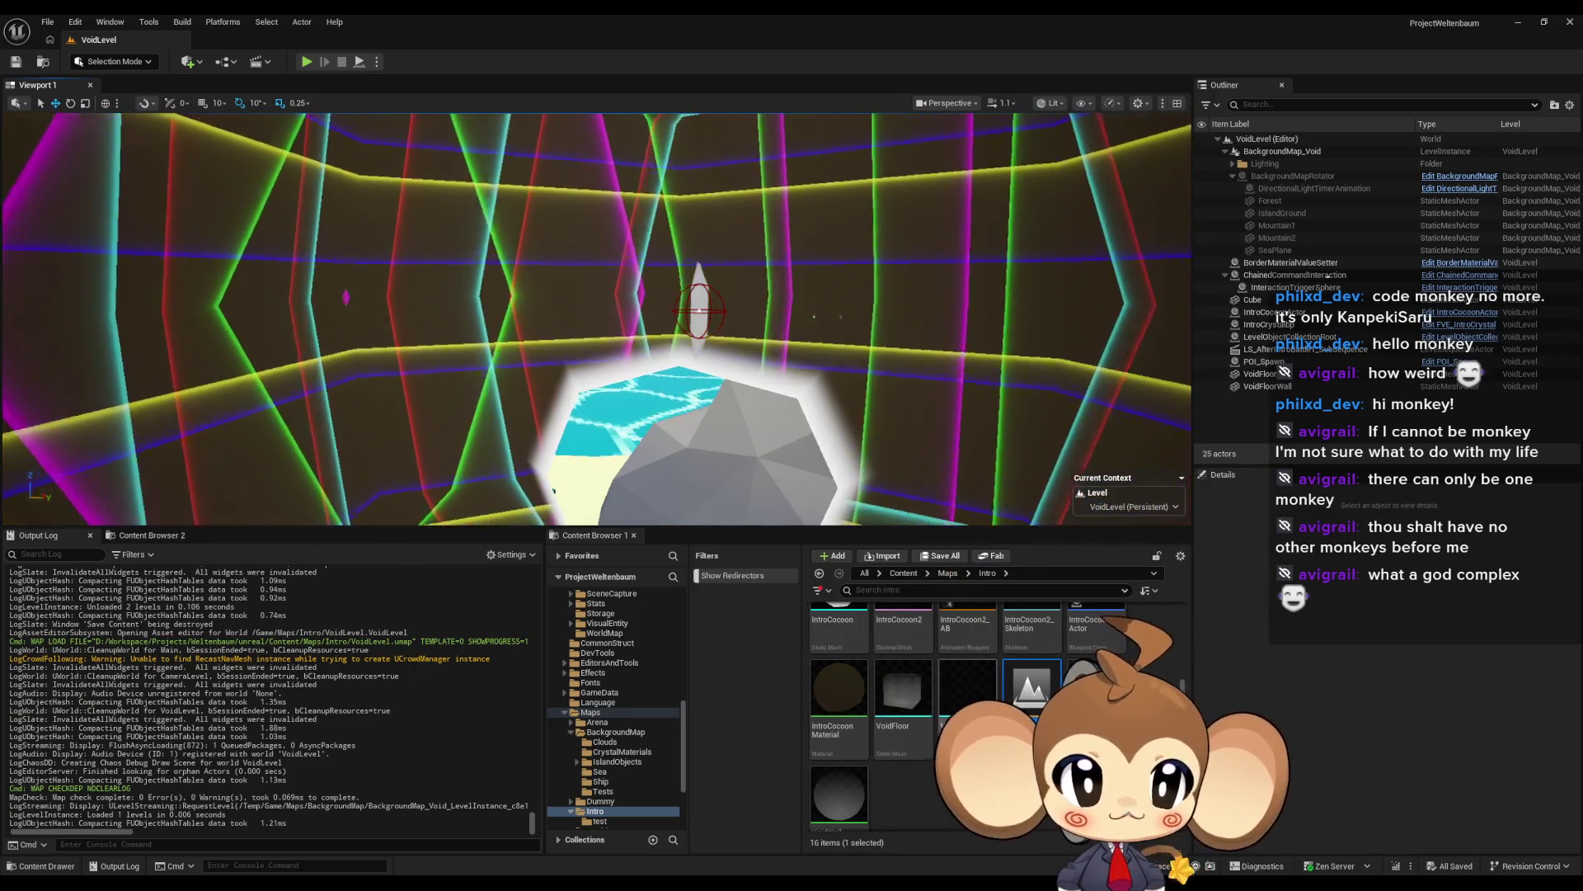
Step: Preview LS_AfterIntroBattle1_SubSequence playback in VoidLevel, then close the sequence
click(908, 577)
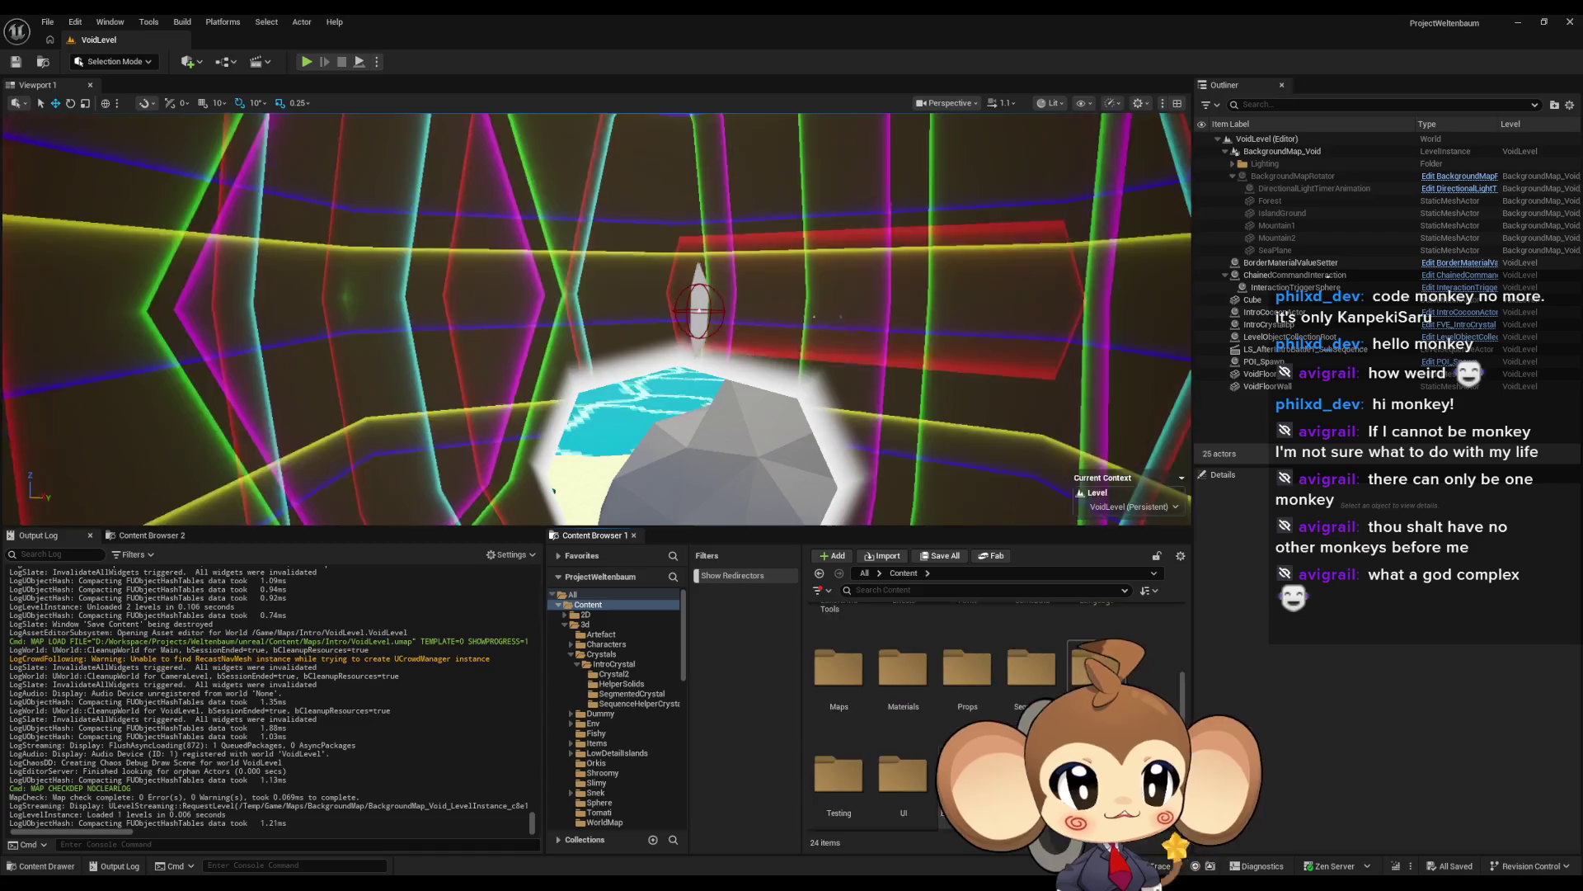
double_click(981, 664)
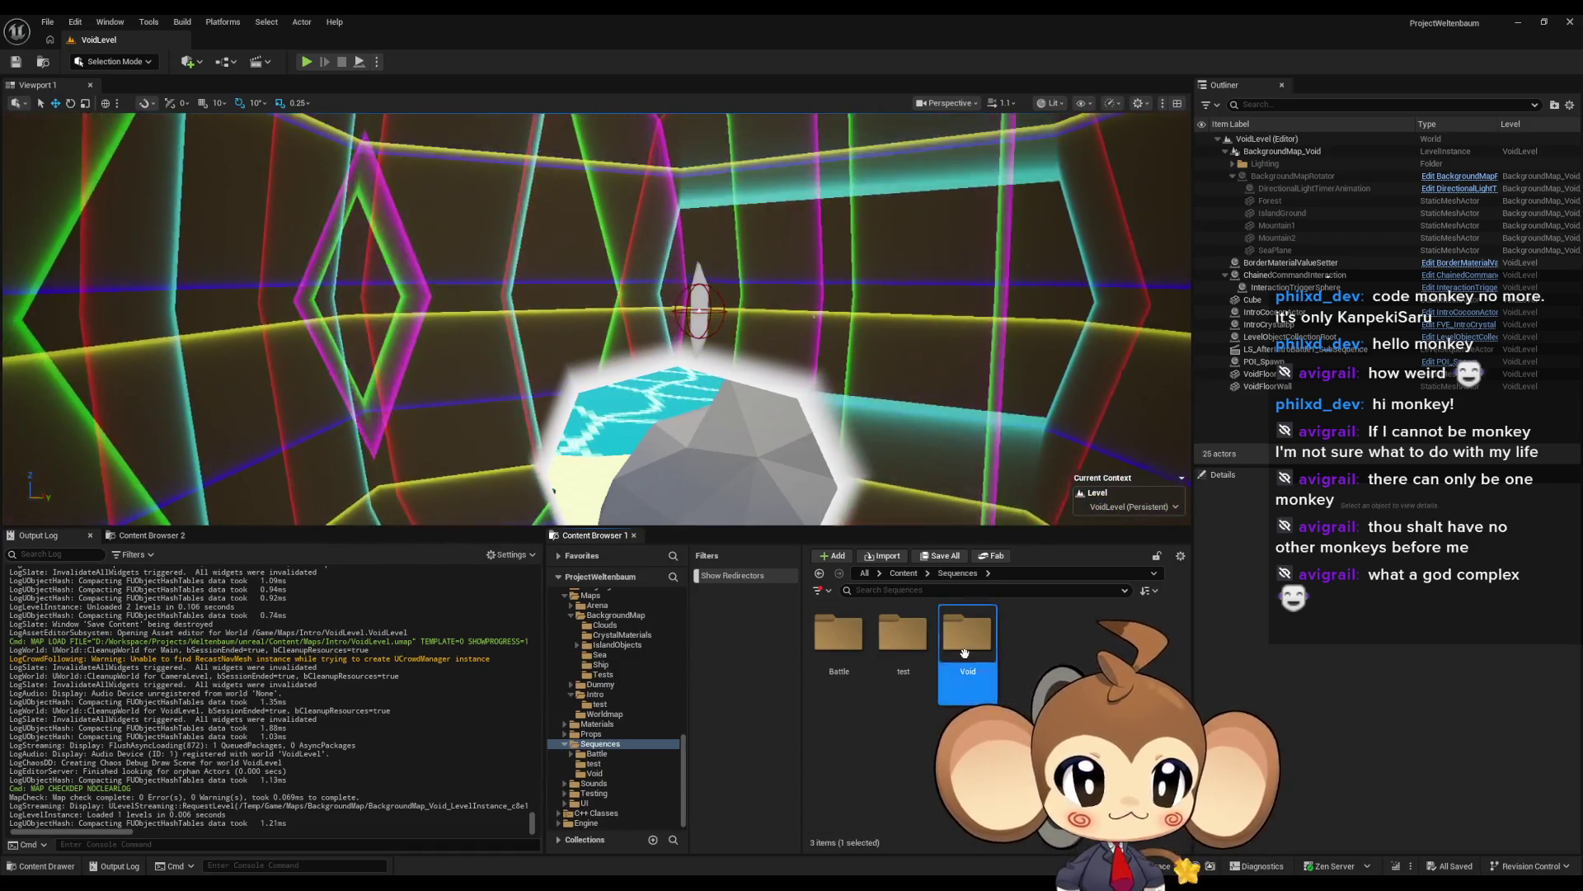
double_click(979, 666)
double_click(931, 648)
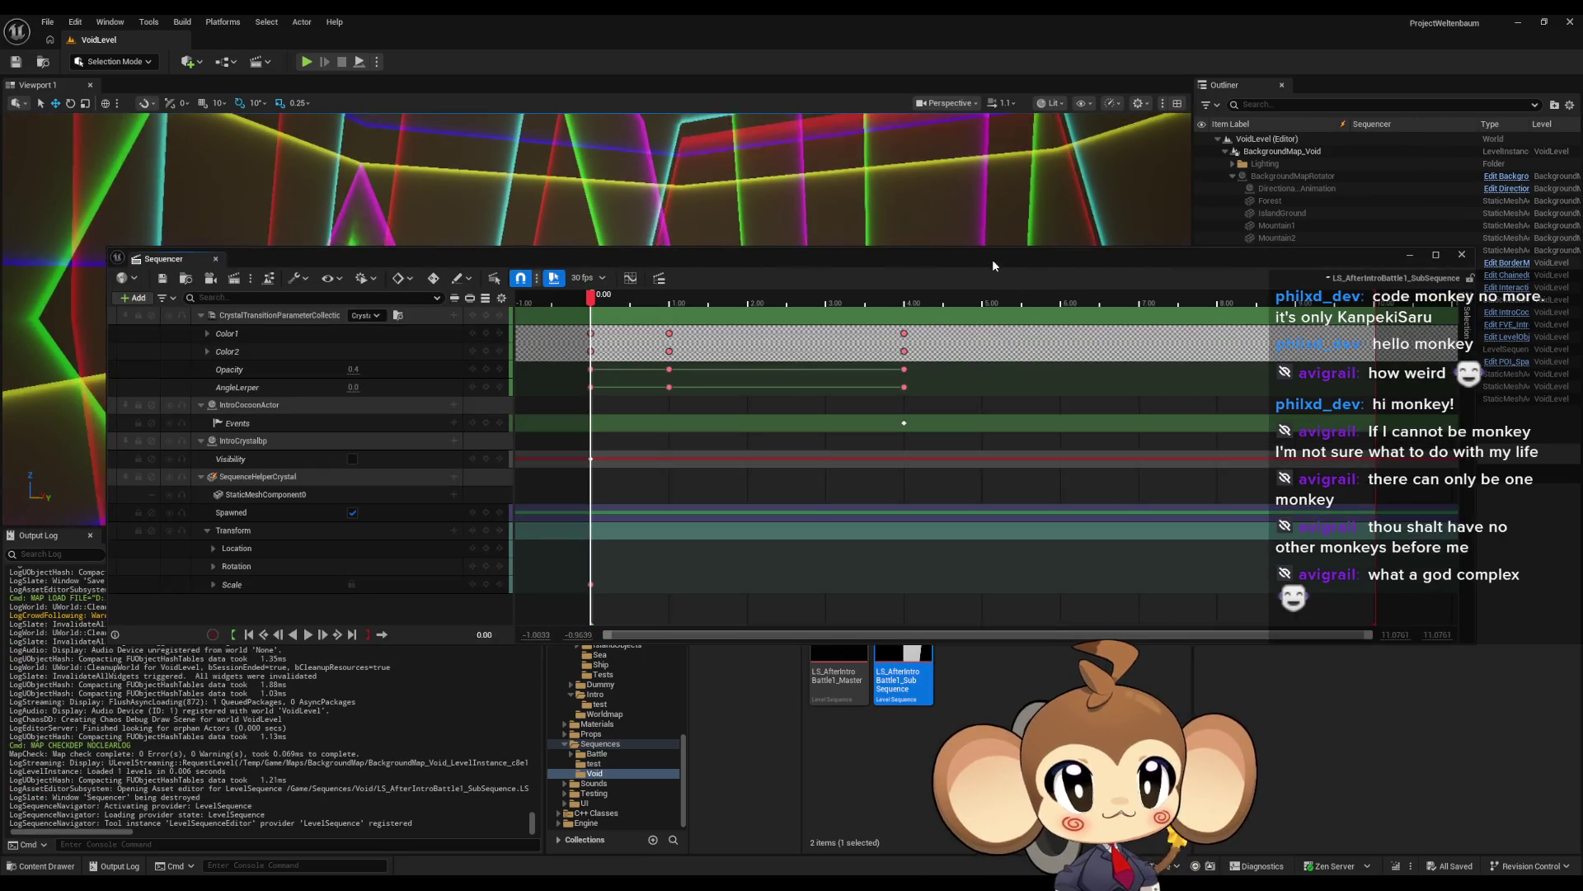
mouse_move(994, 266)
mouse_down()
mouse_move(949, 551)
mouse_move(941, 518)
mouse_up()
click(653, 553)
mouse_move(653, 558)
mouse_down()
mouse_move(955, 553)
mouse_move(527, 552)
mouse_up()
click(1412, 507)
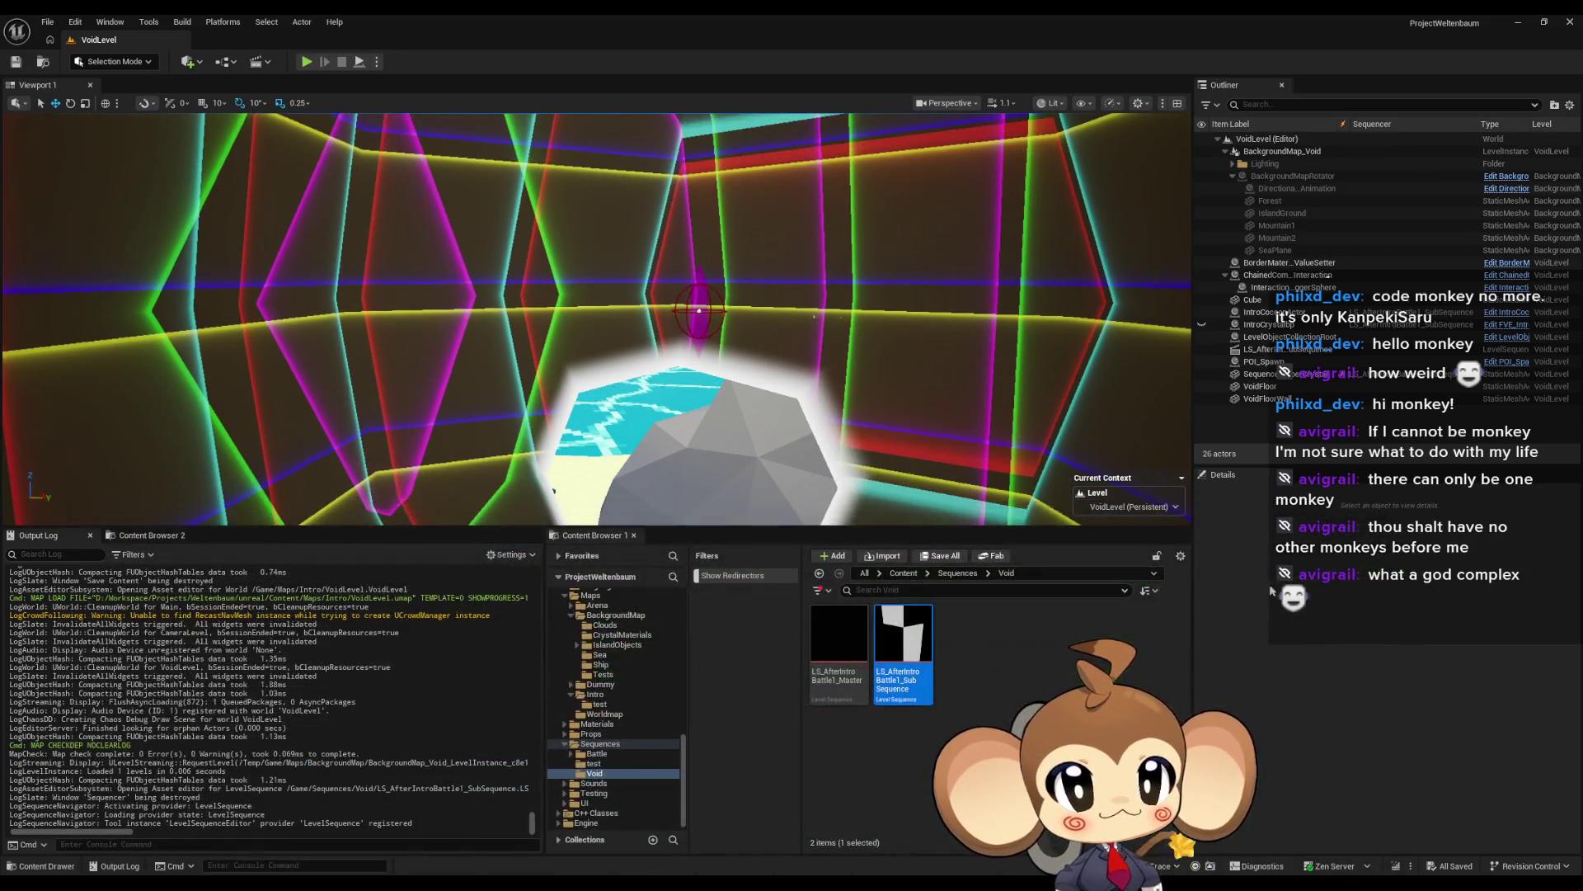
Step: Place a Main level instance in VoidLevel and reset its location to 0
click(904, 572)
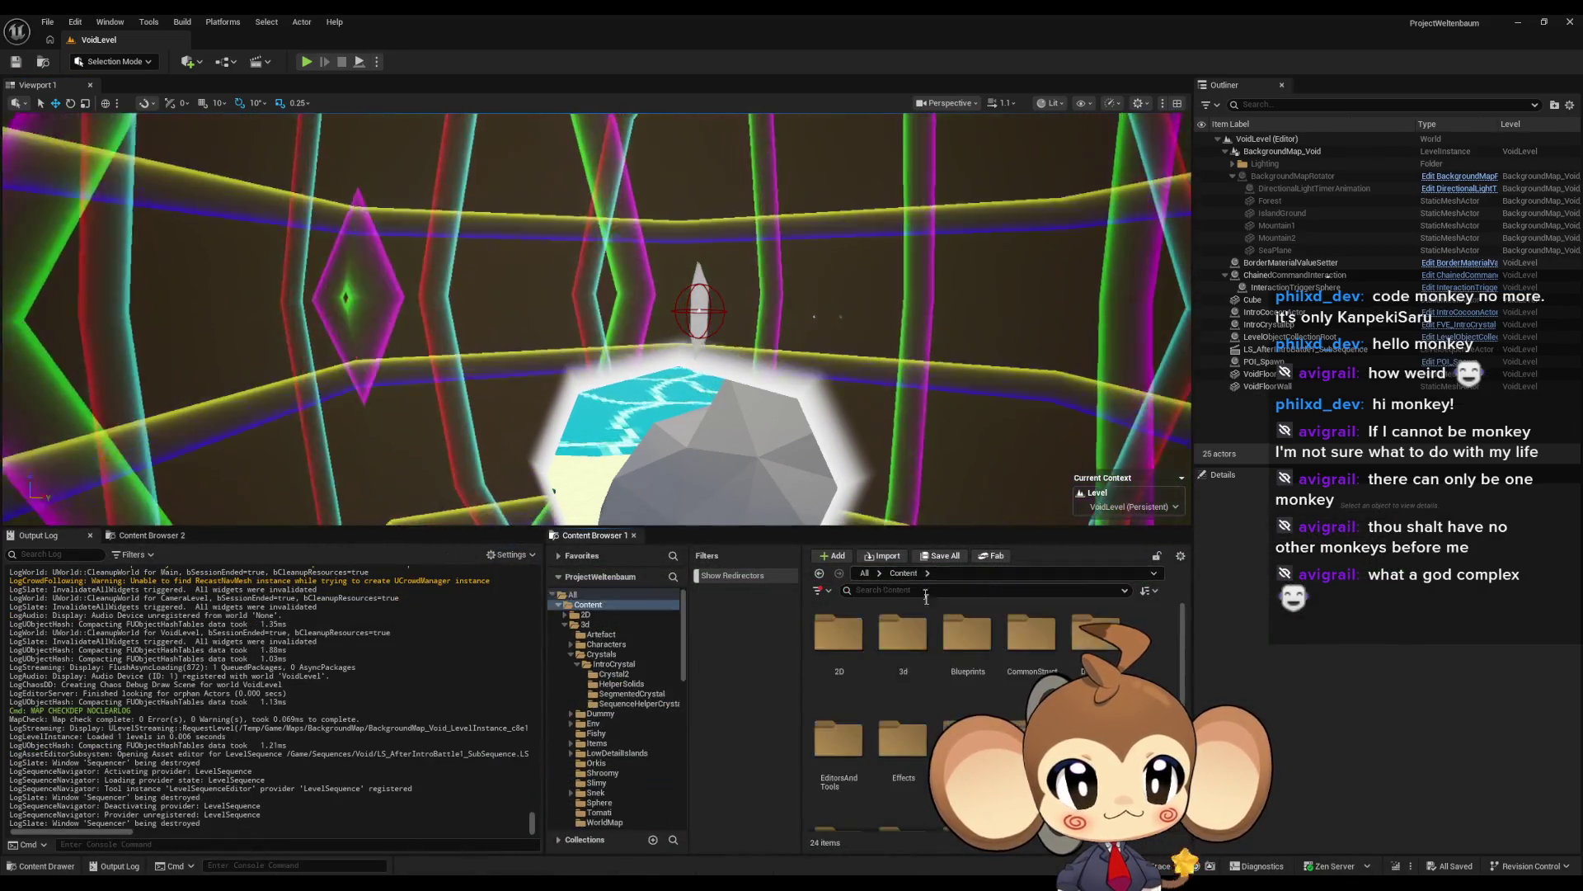
double_click(816, 711)
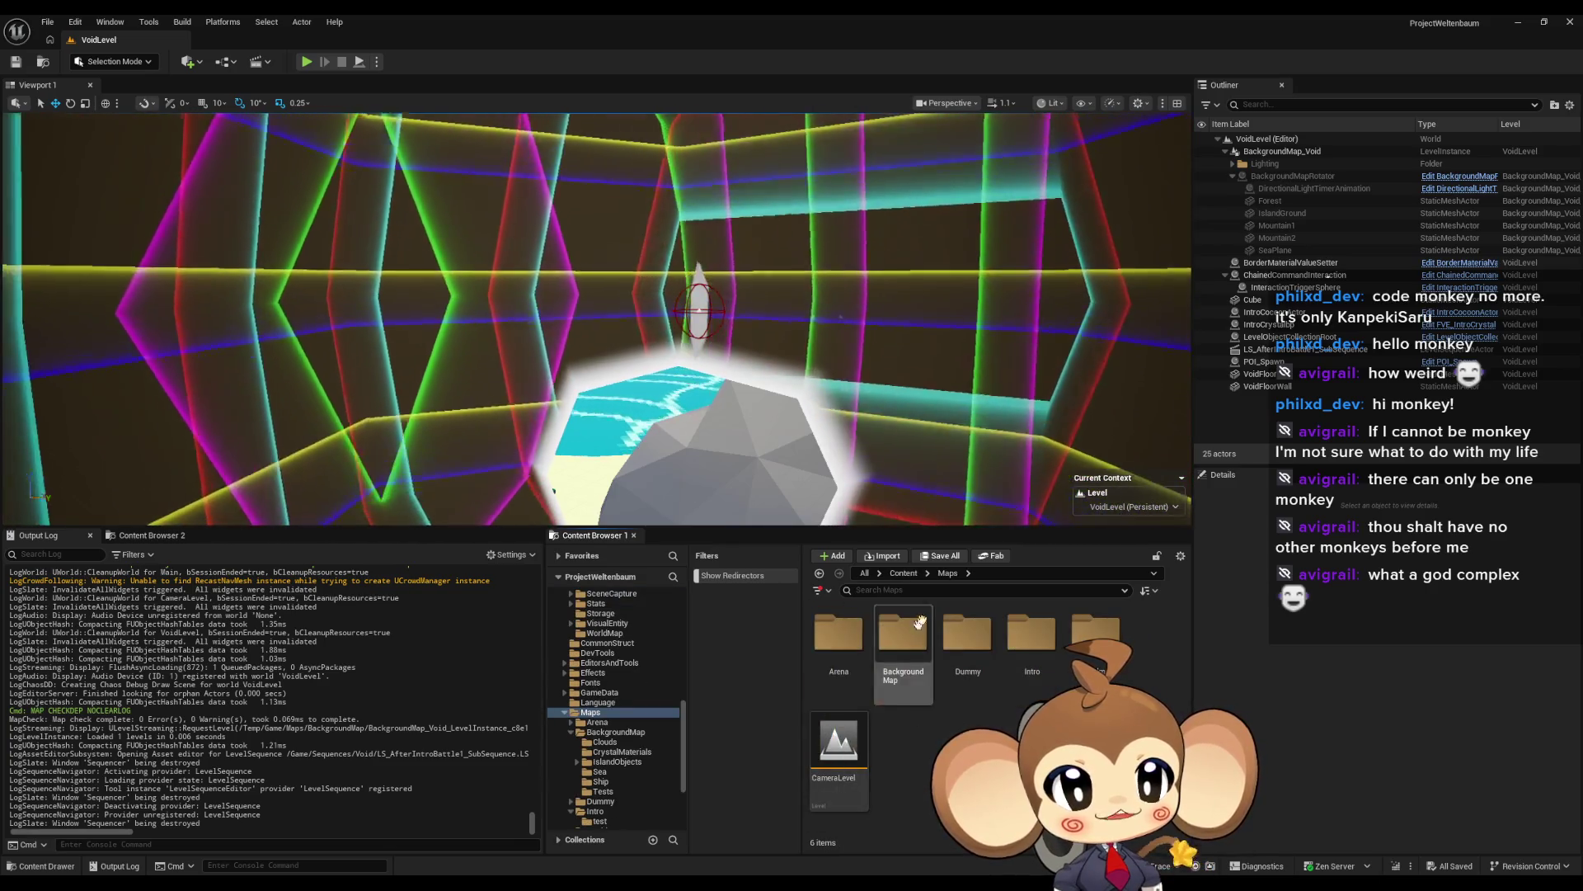
key(alt+Left)
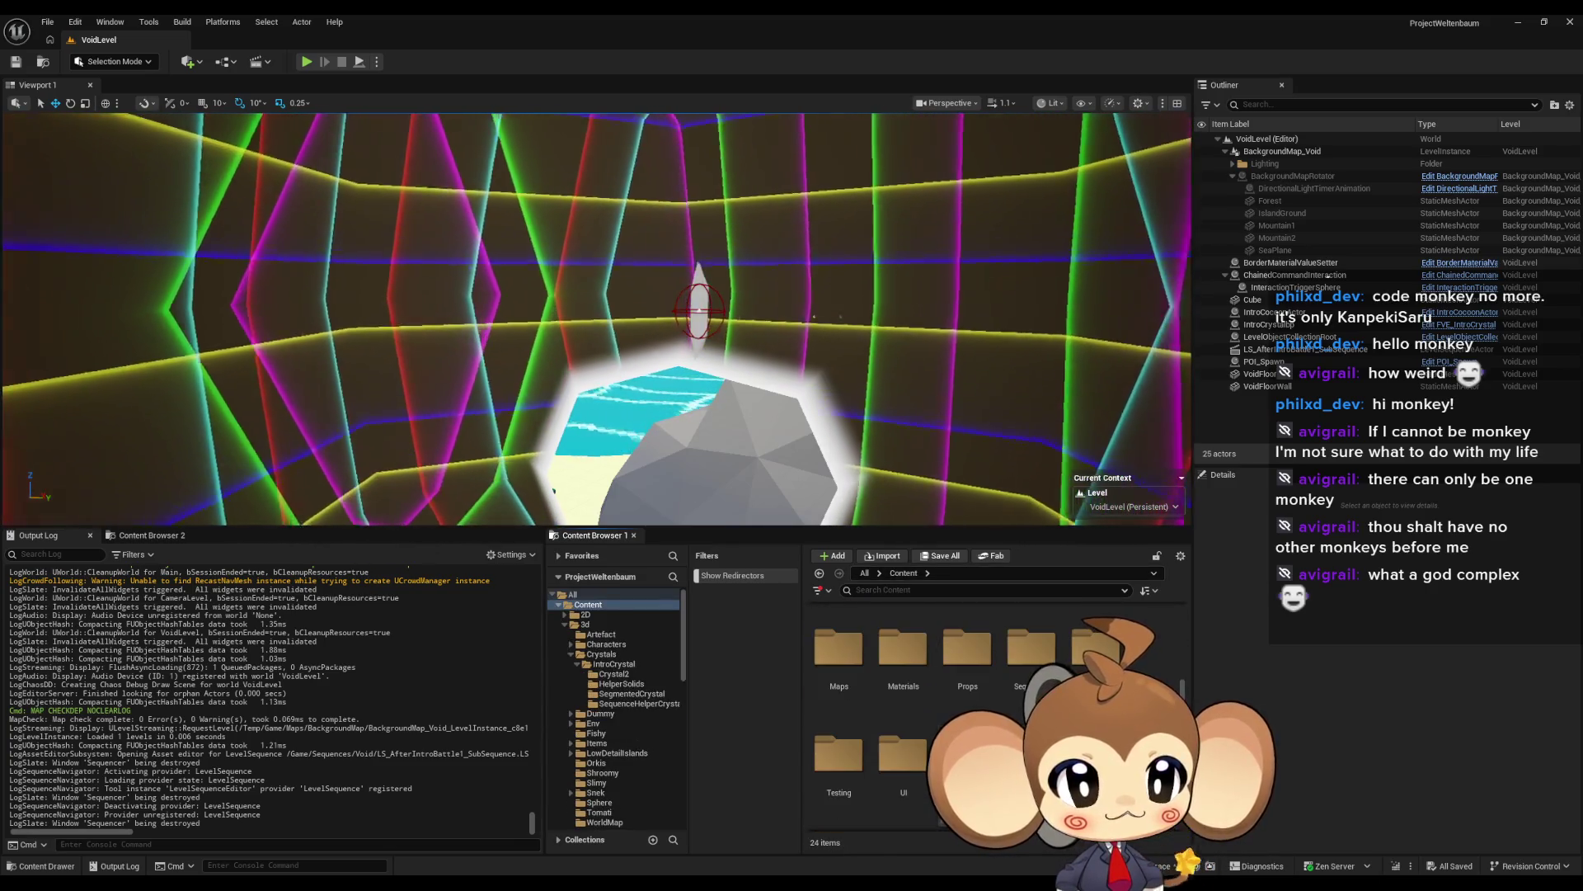
mouse_move(967, 754)
mouse_down()
mouse_move(689, 304)
mouse_move(771, 351)
mouse_up()
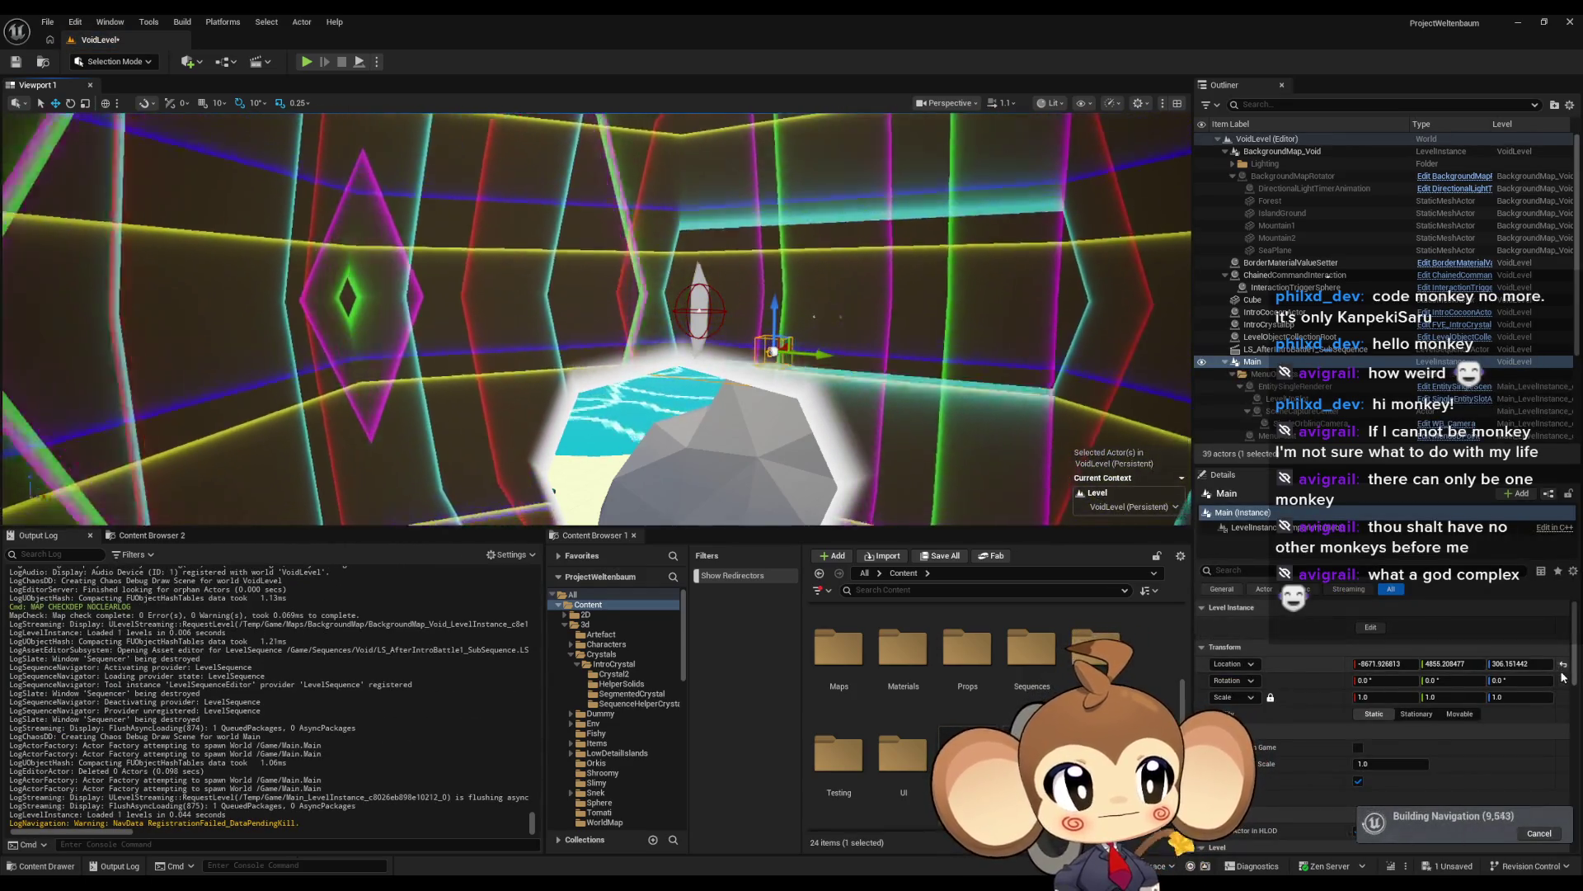
click(1563, 666)
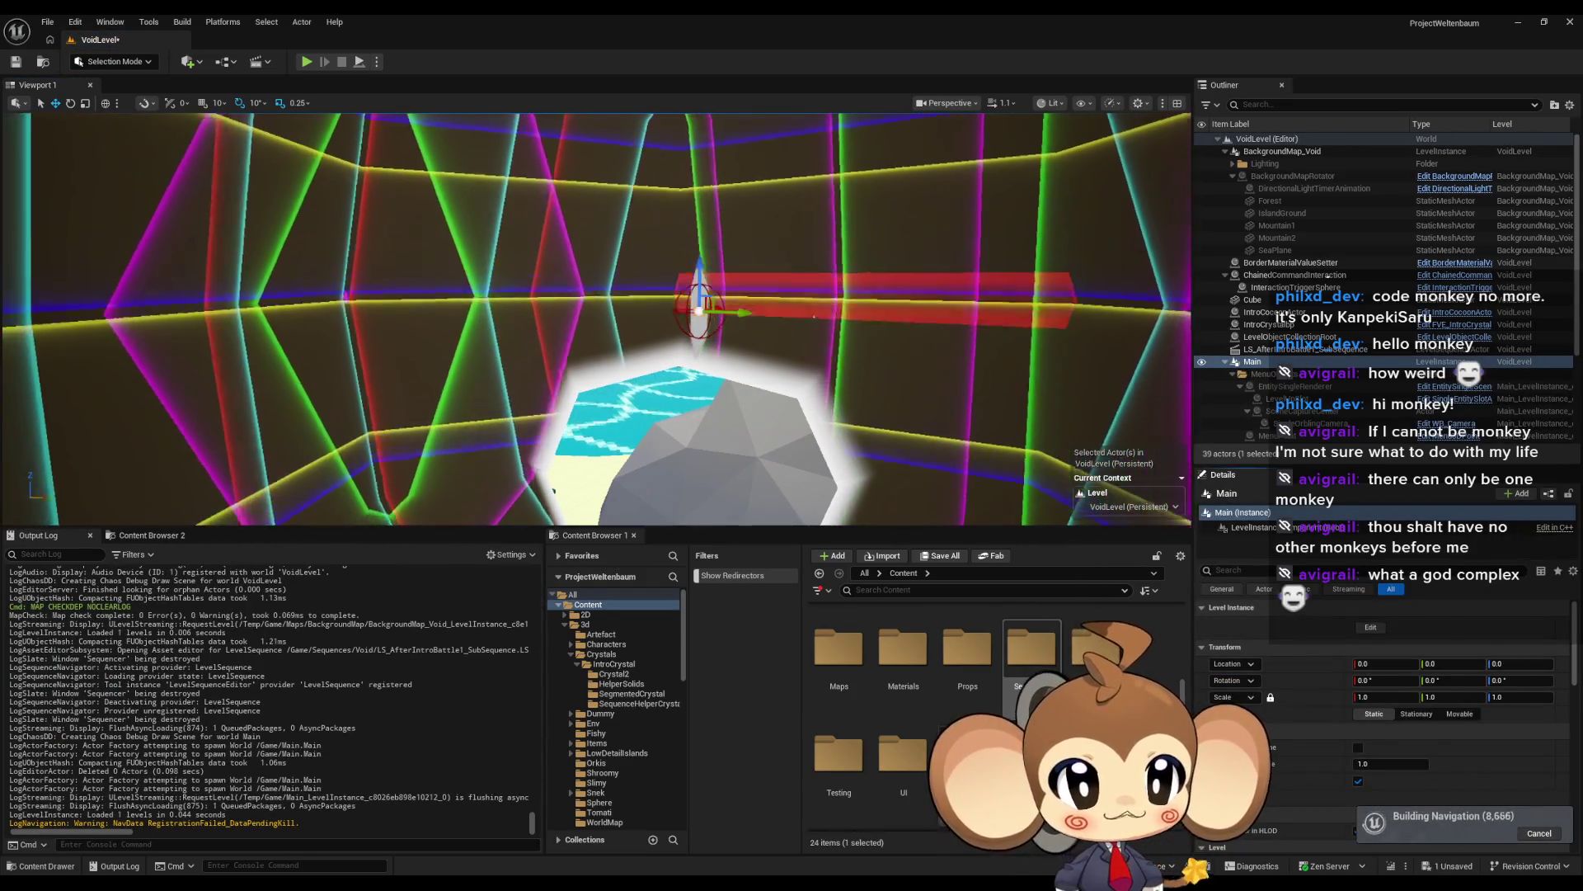
Step: Open LS_AfterIntroBattle1_Master from Sequences > Void
double_click(1033, 666)
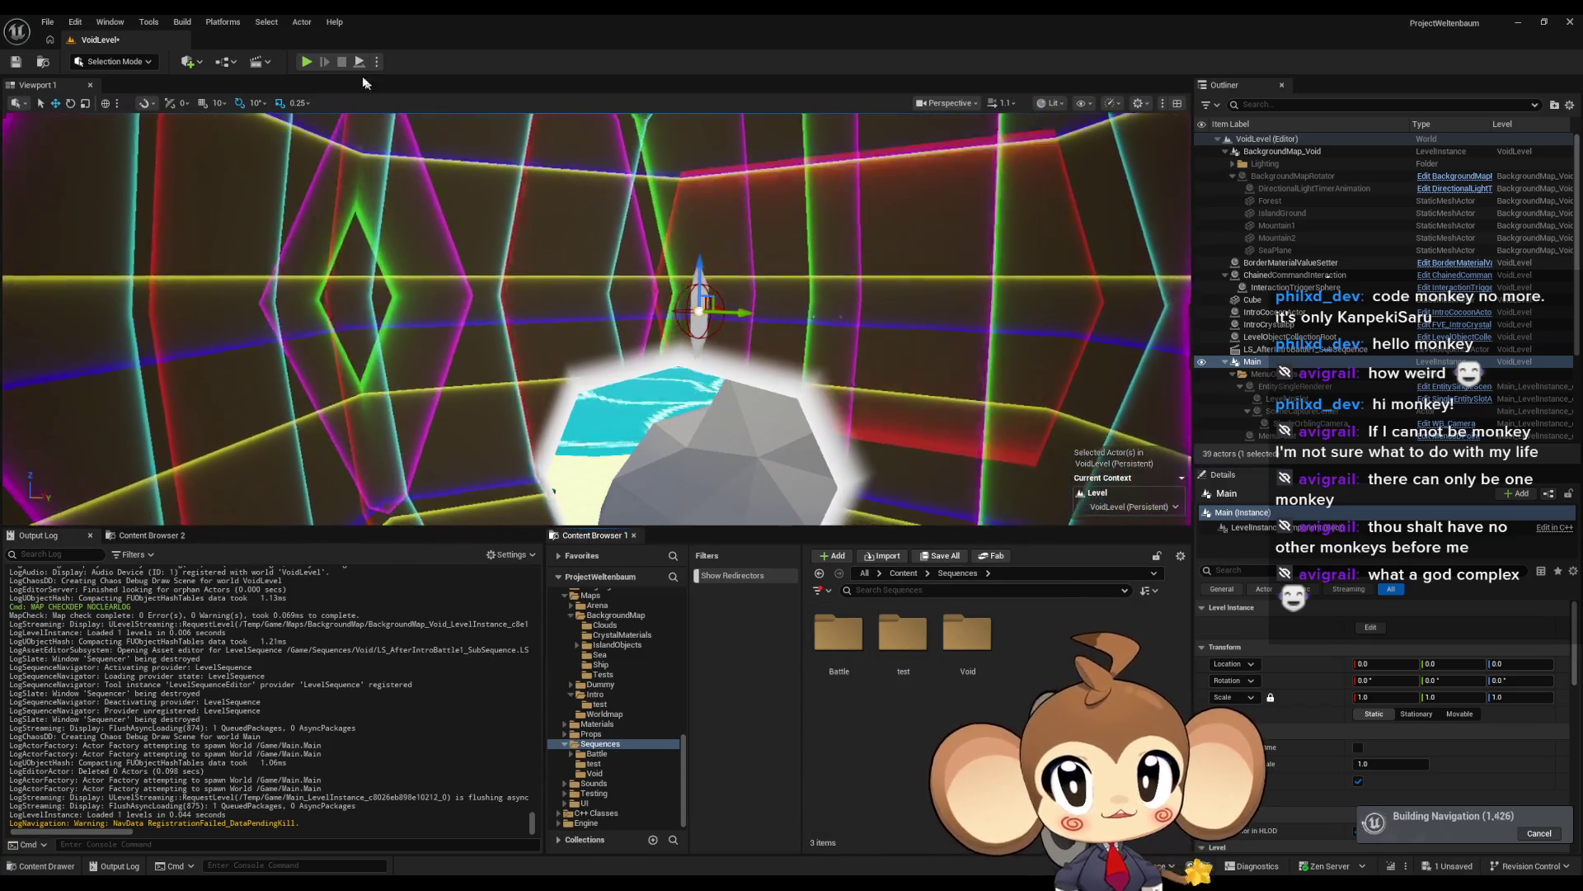
double_click(967, 636)
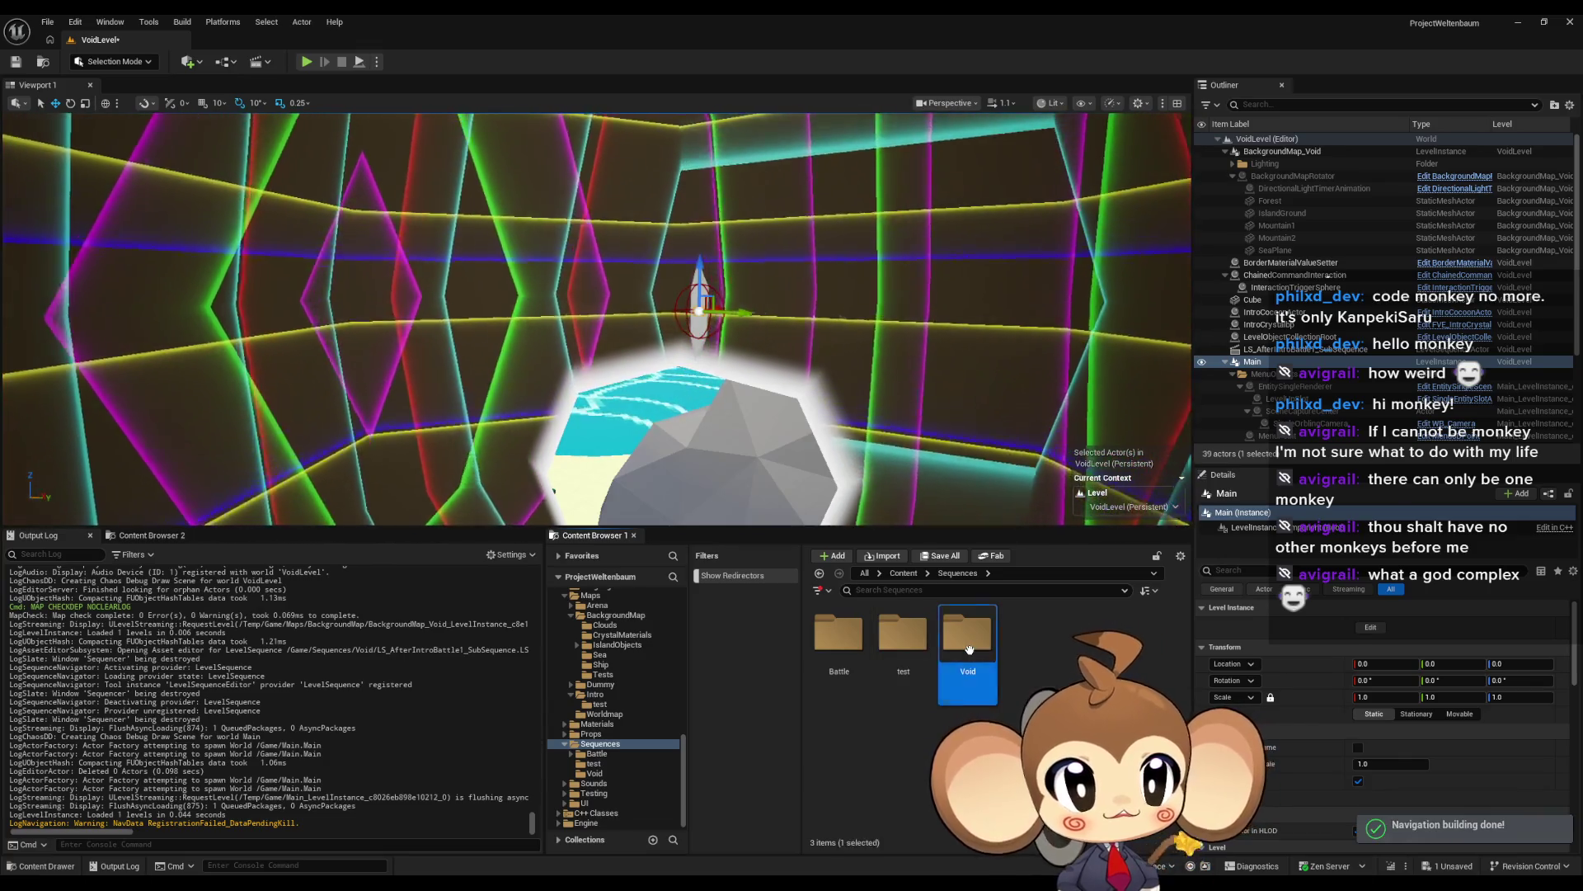
double_click(833, 646)
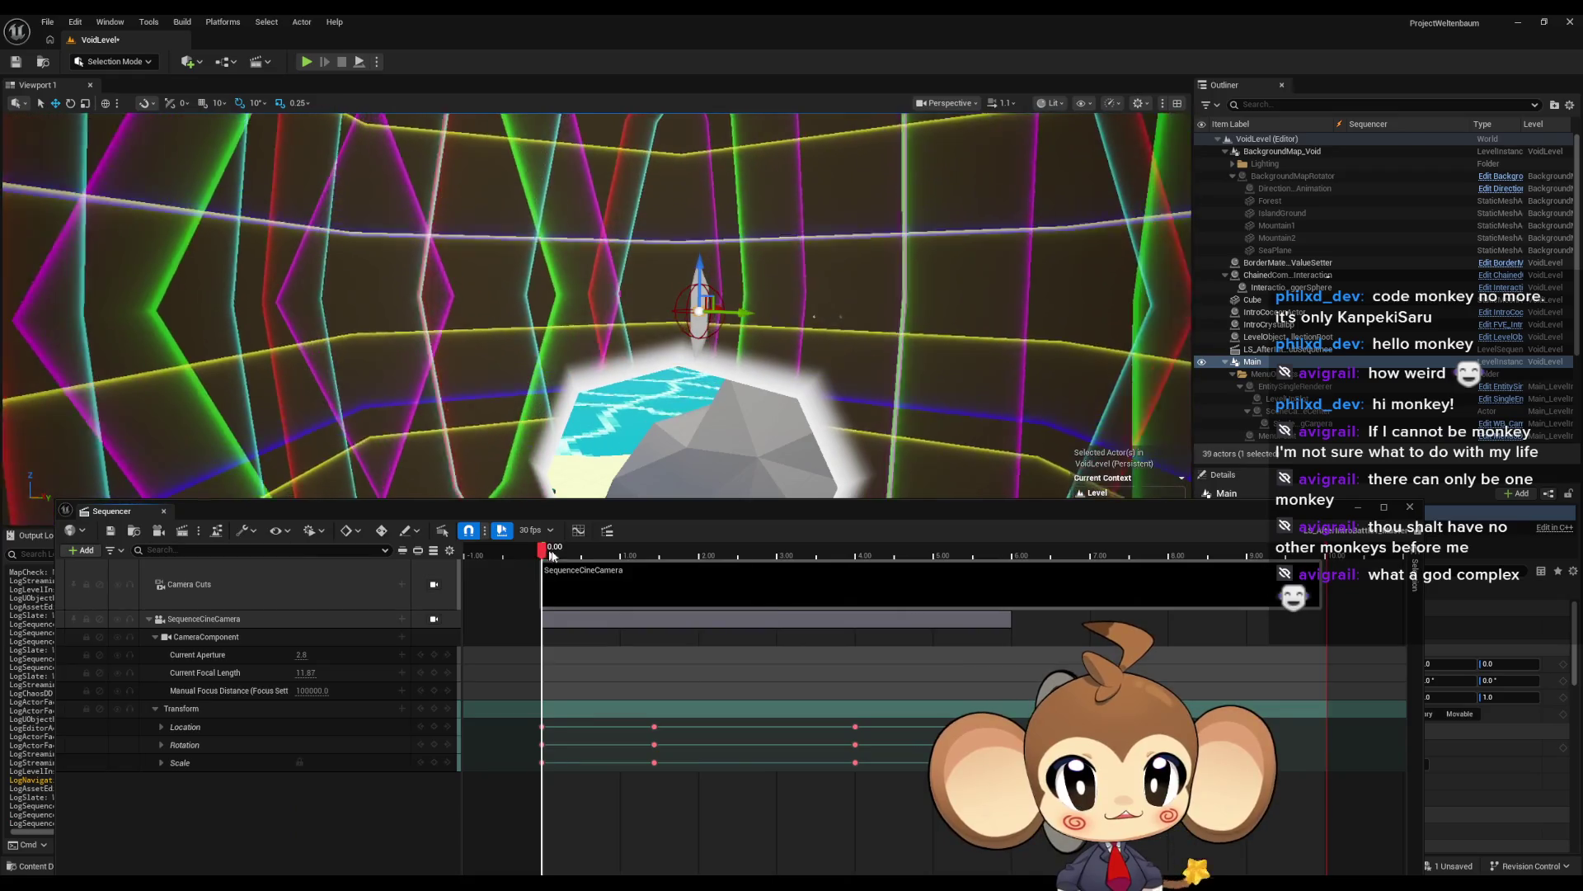
Step: View the master sequence through SequenceCineCamera and add a Shots track
mouse_move(835, 549)
mouse_down()
mouse_move(859, 549)
mouse_move(540, 590)
mouse_move(718, 551)
mouse_move(1152, 551)
mouse_move(649, 569)
mouse_move(546, 593)
mouse_move(1129, 614)
mouse_move(500, 614)
mouse_up()
click(433, 619)
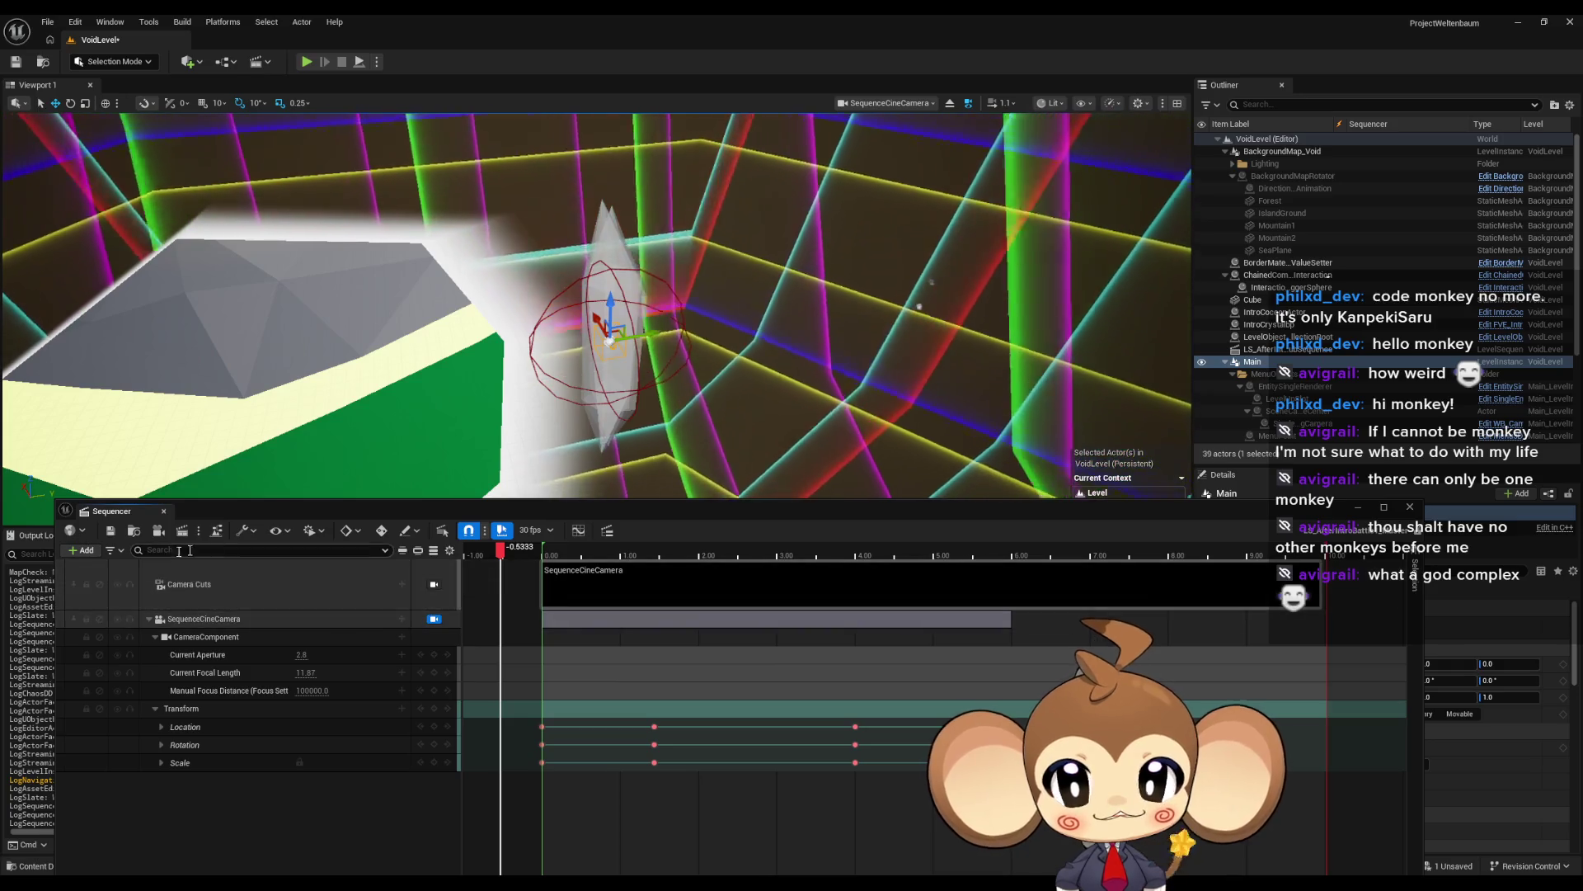
click(87, 553)
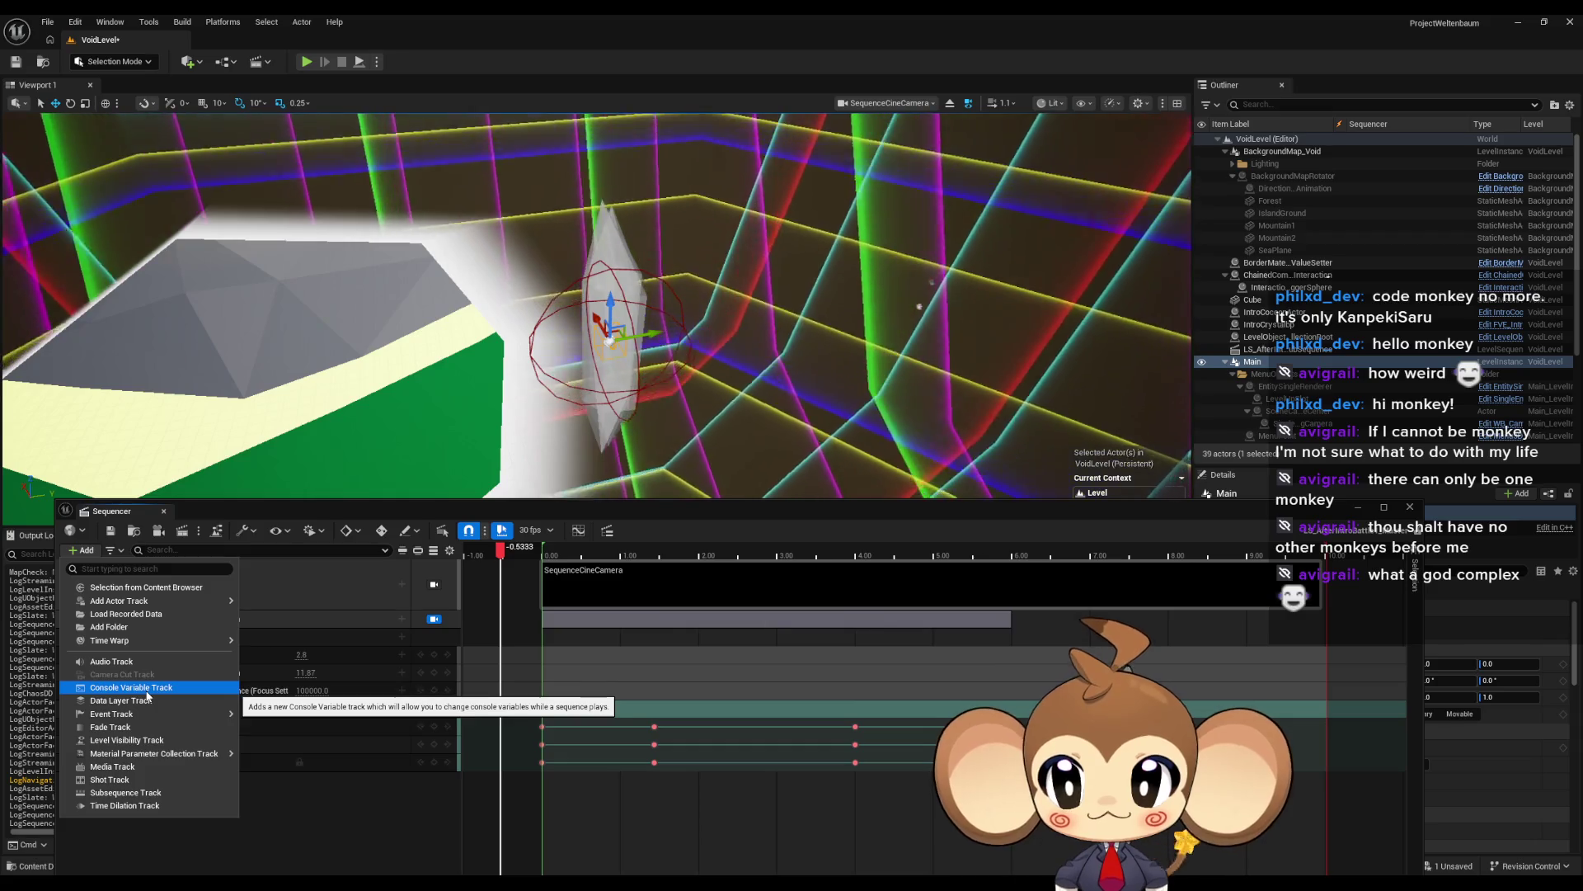
mouse_move(141, 642)
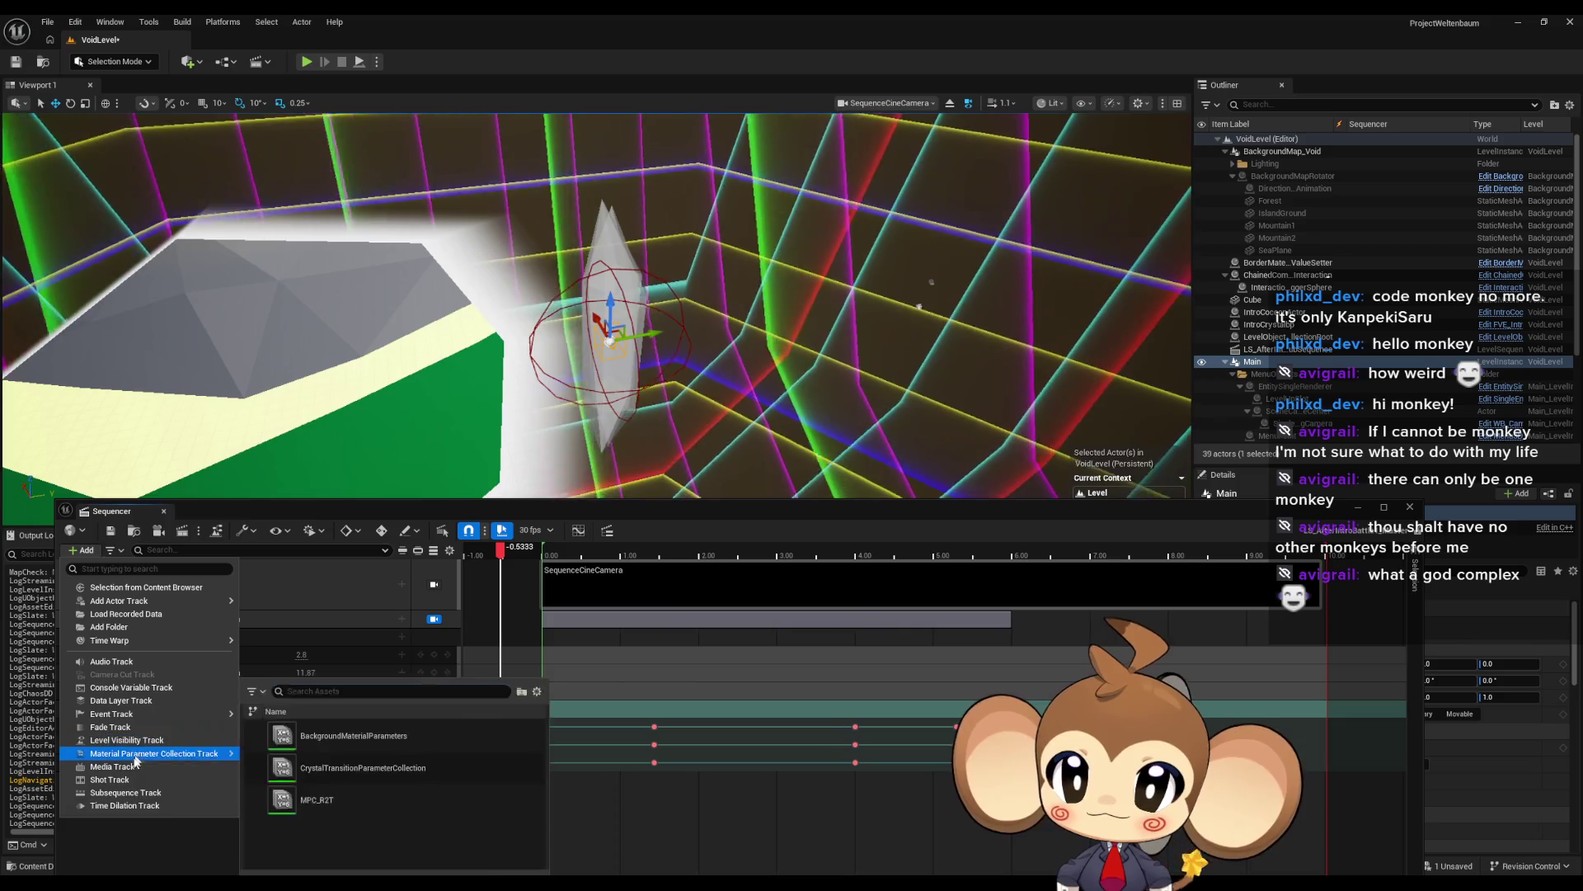
click(122, 779)
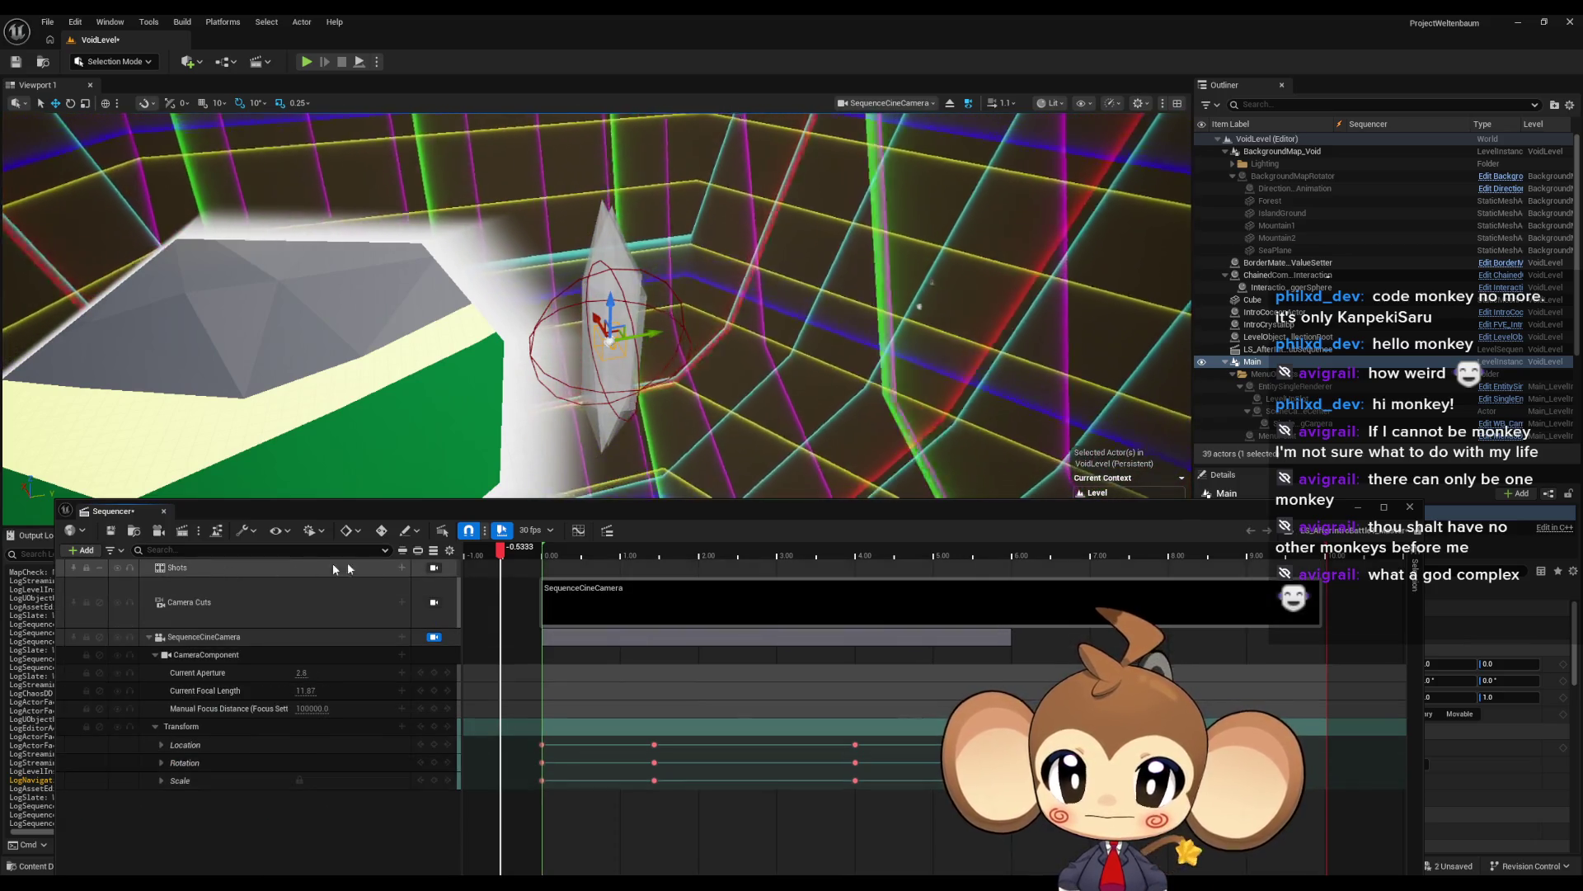
Step: Add LS_AfterIntroBattle1_SubSequence as a shot on the Shots track
click(201, 571)
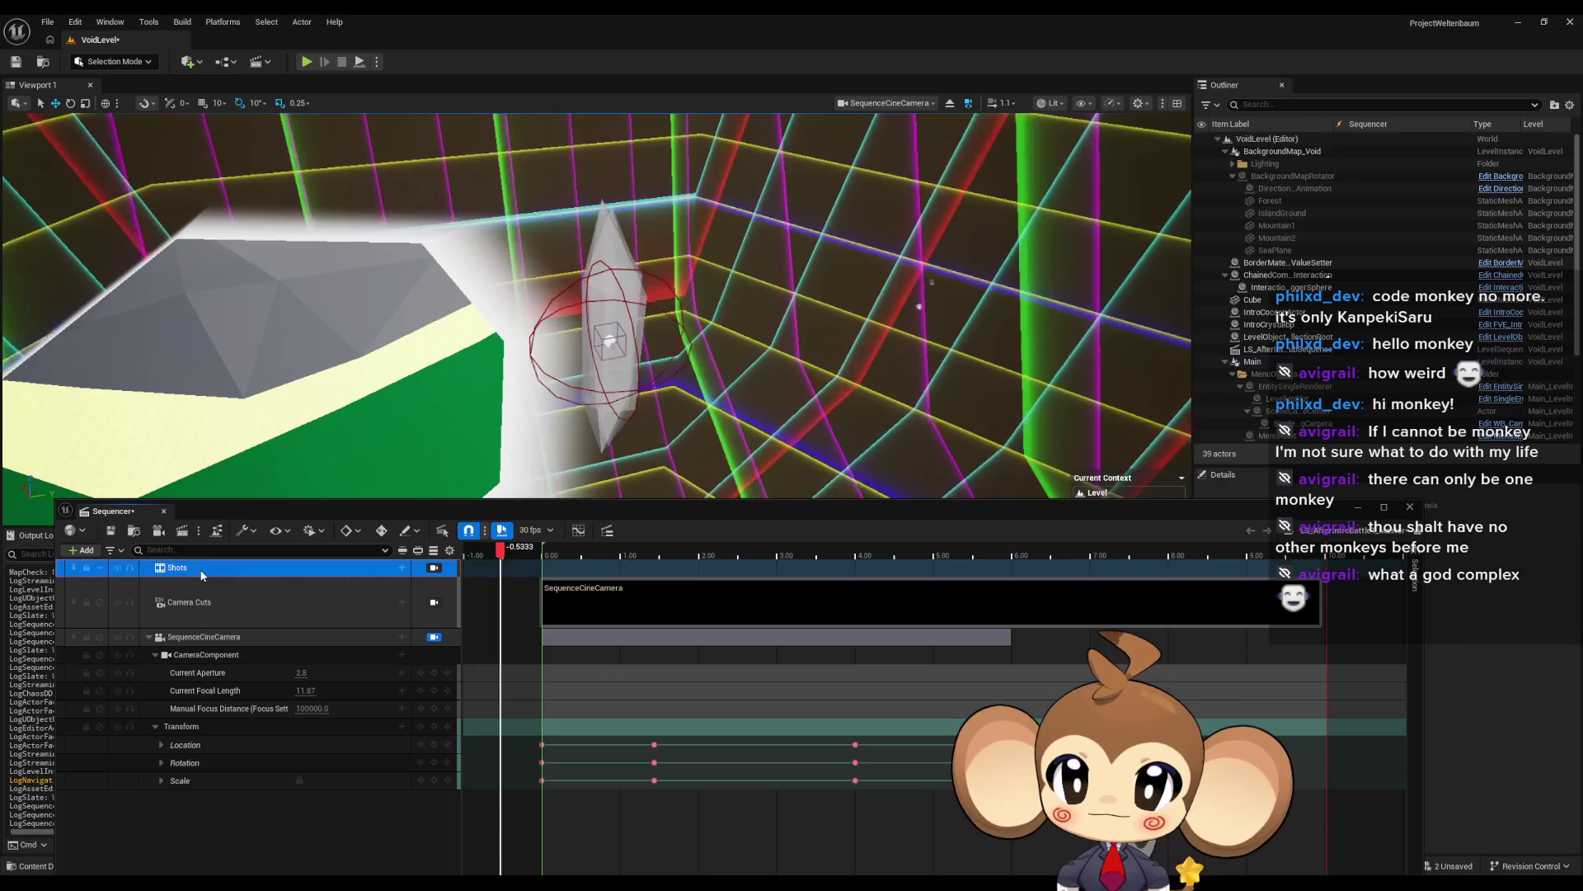
click(402, 569)
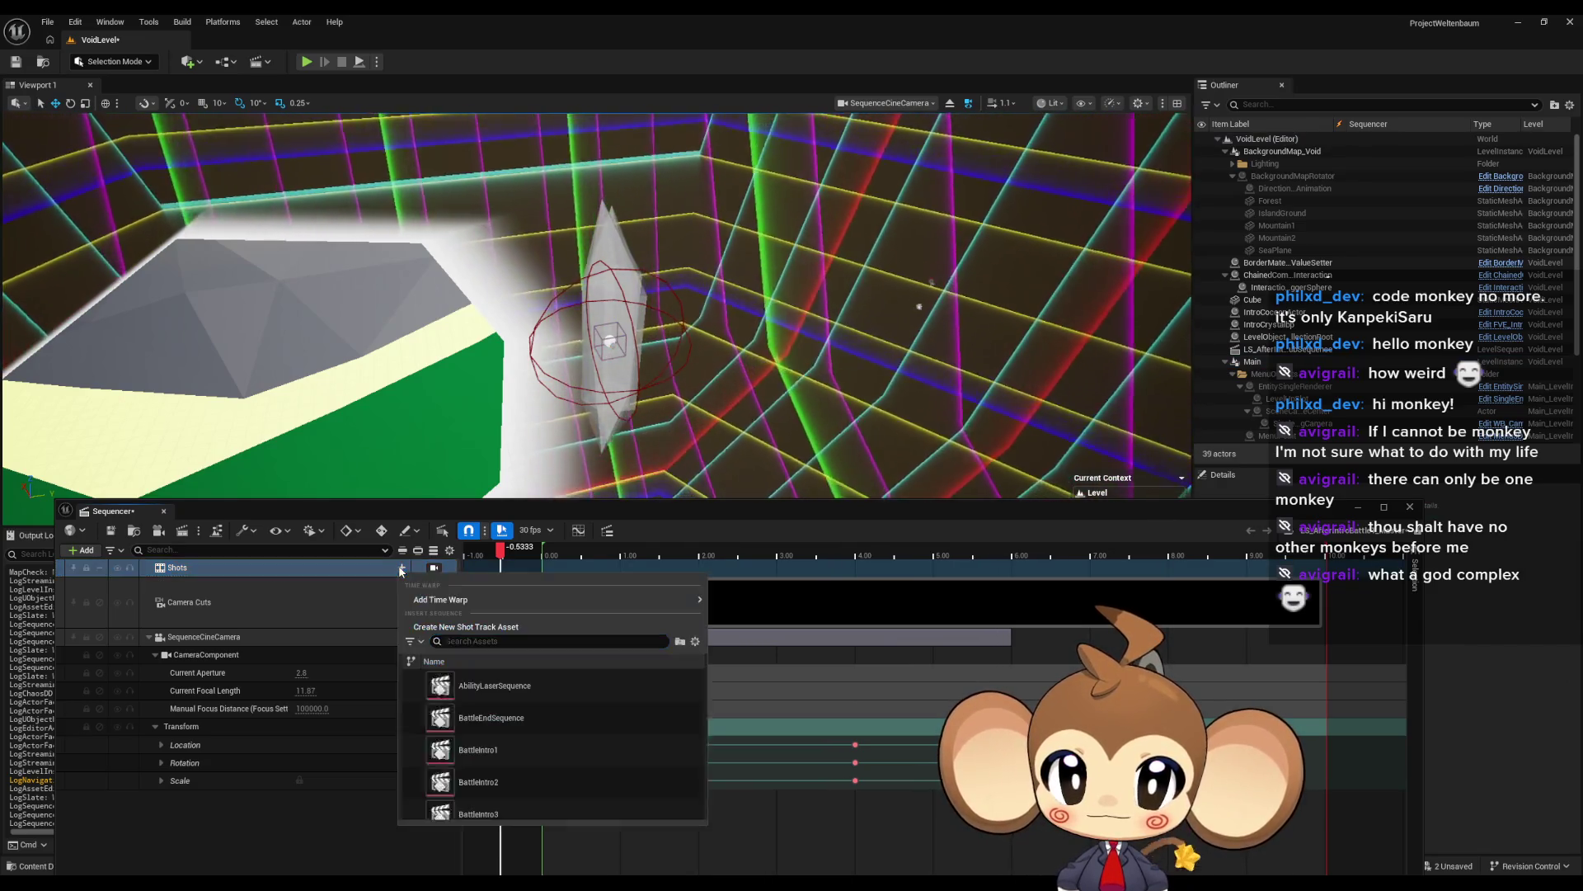
scroll(590, 706, down, 3)
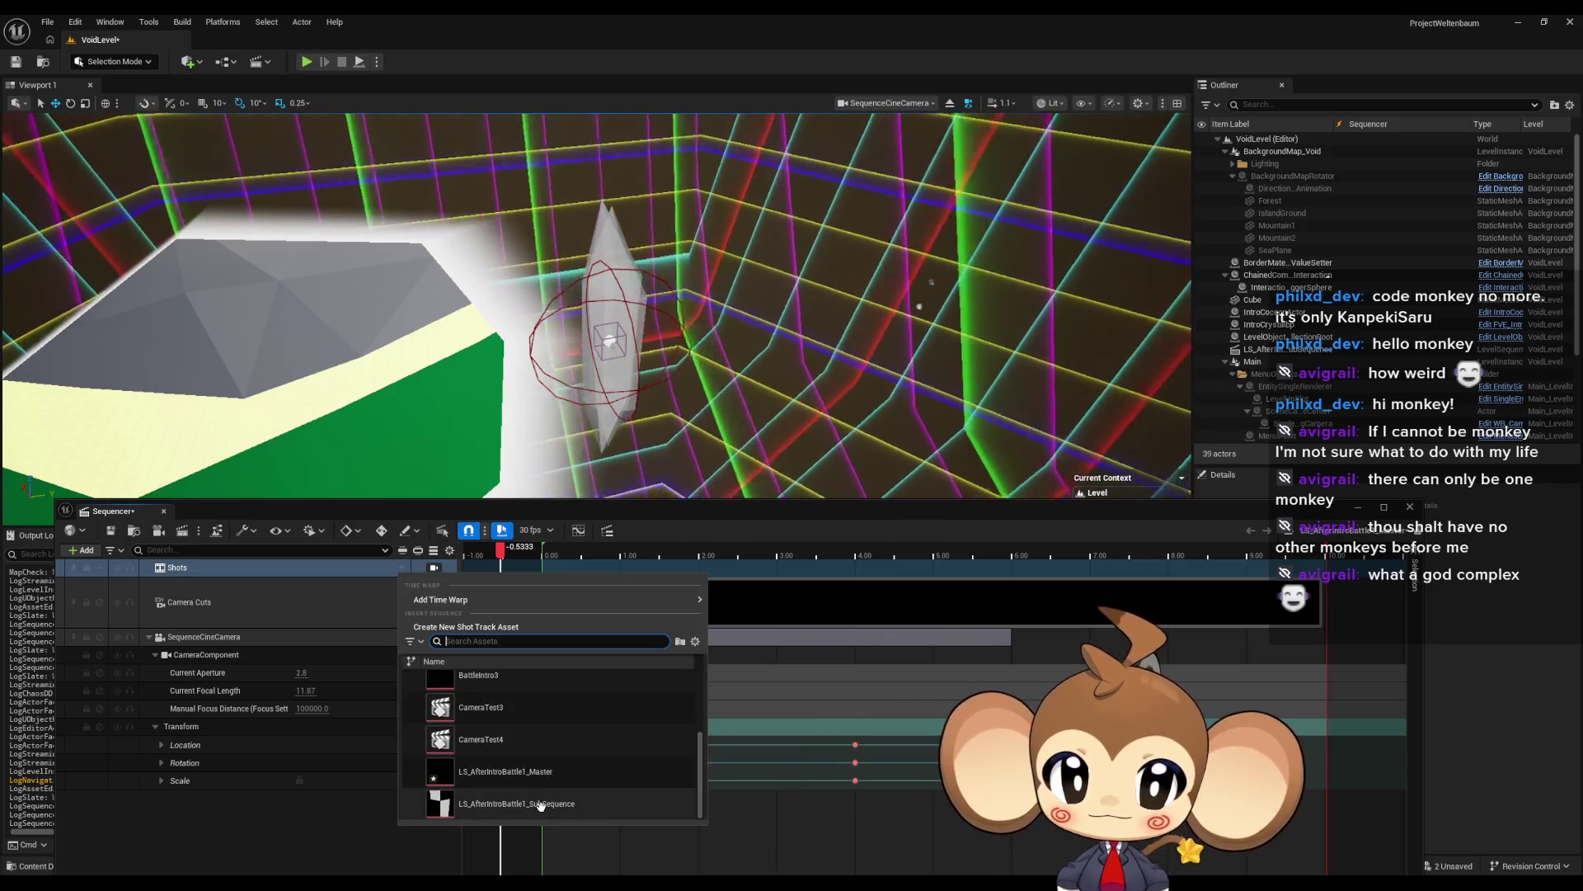
click(540, 806)
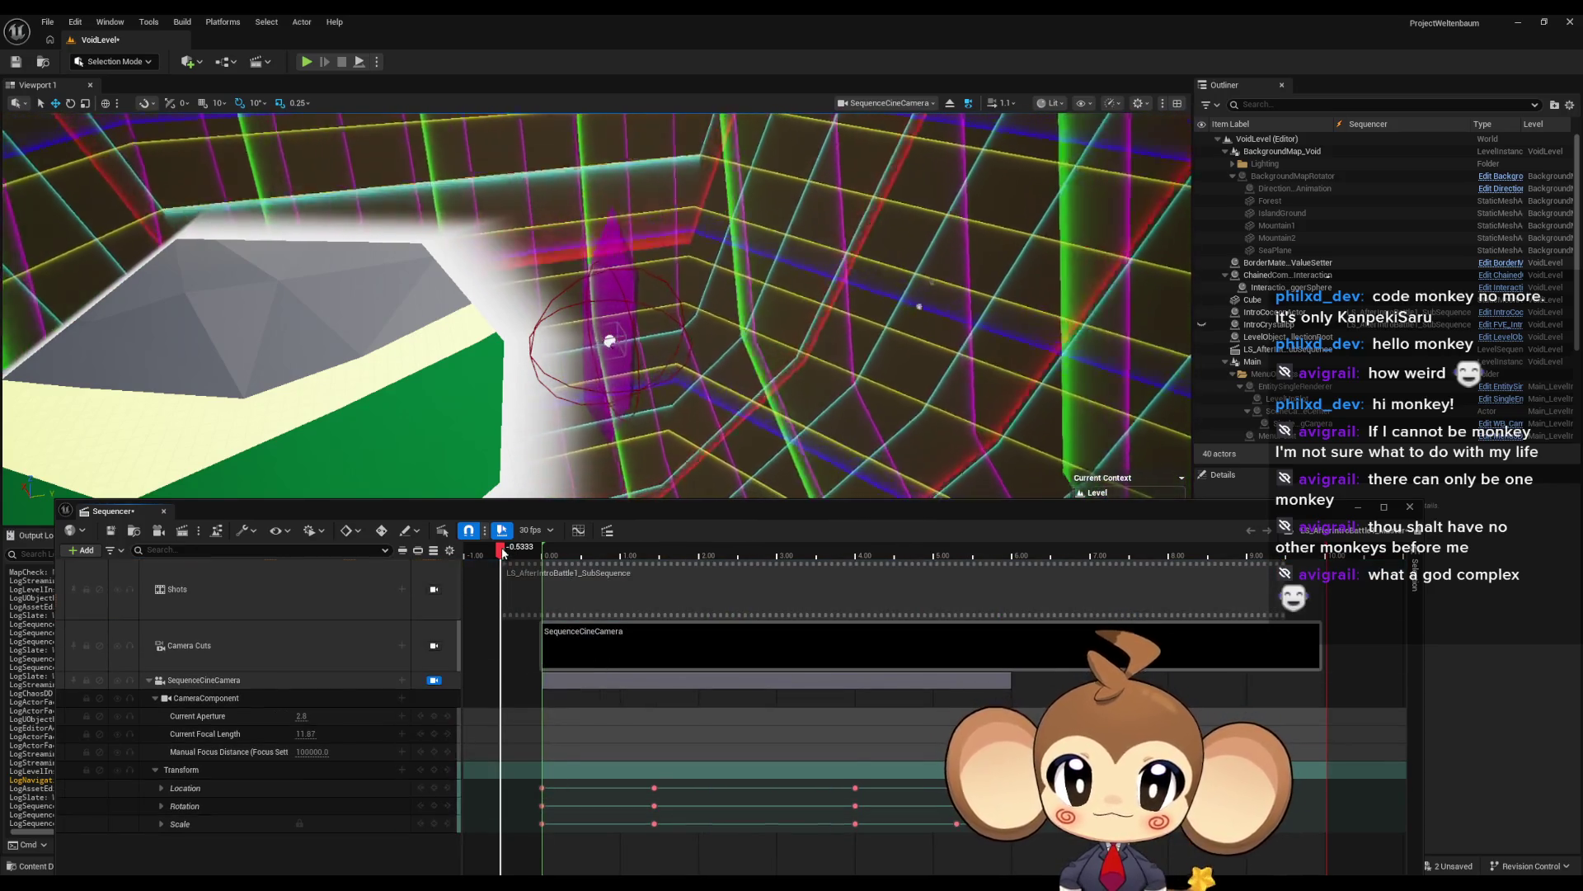
Step: Move the LS_AfterIntroBattle1_SubSequence shot to start at 0.00, then scrub the preview around 6.67 and 2.00 seconds
mouse_move(503, 552)
mouse_down()
mouse_move(1122, 569)
mouse_move(475, 590)
mouse_move(593, 592)
mouse_move(488, 595)
mouse_move(563, 589)
mouse_up()
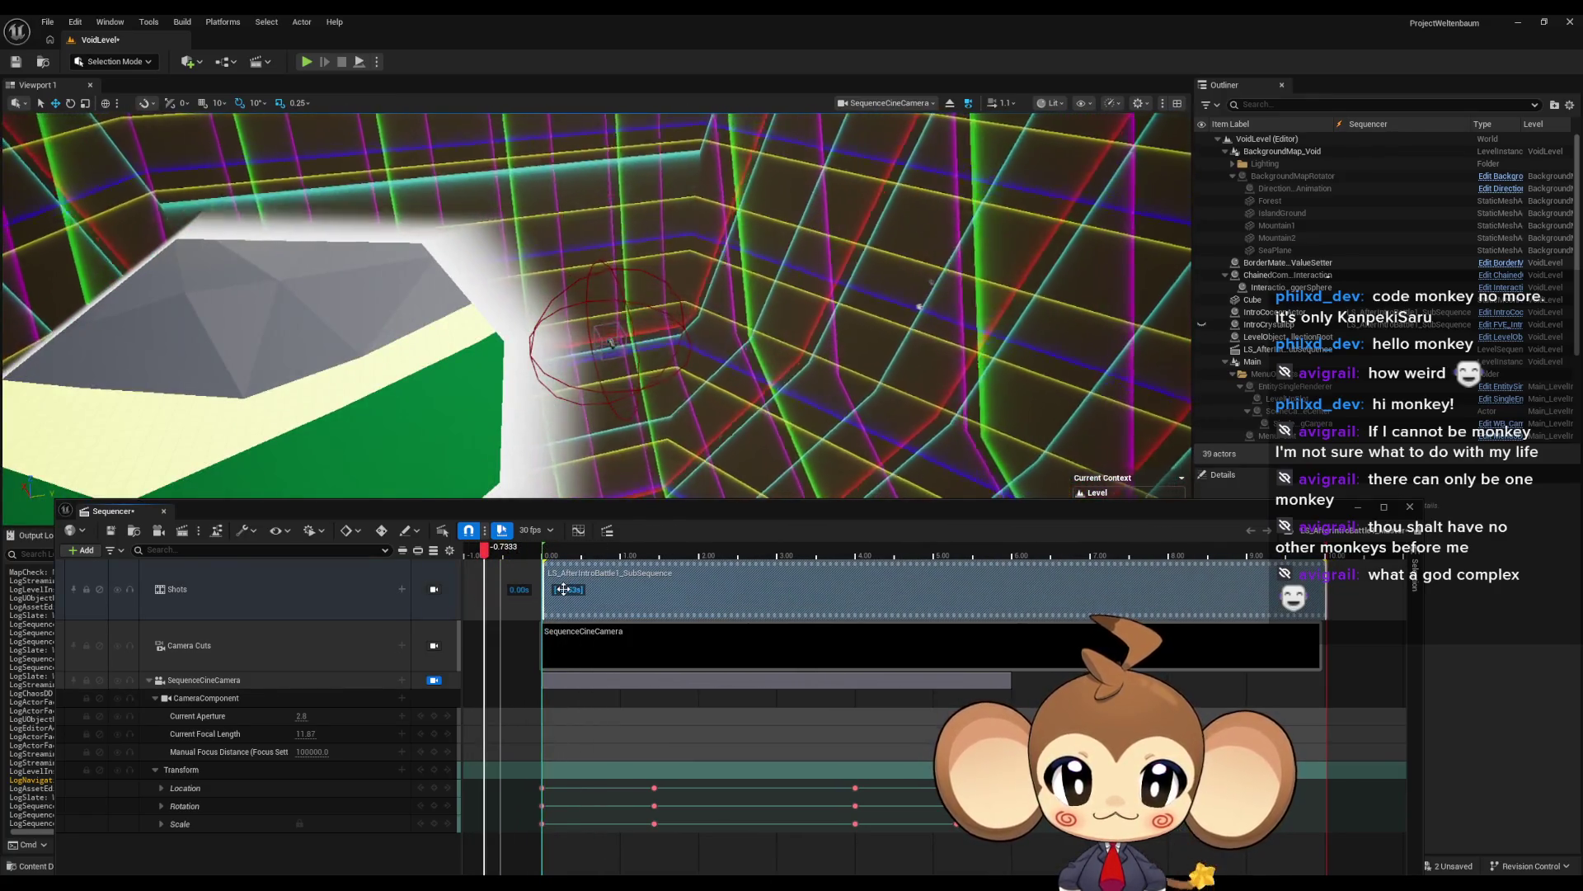
mouse_move(487, 551)
mouse_down()
mouse_move(695, 573)
mouse_move(1078, 577)
mouse_move(525, 569)
mouse_move(1047, 558)
mouse_up()
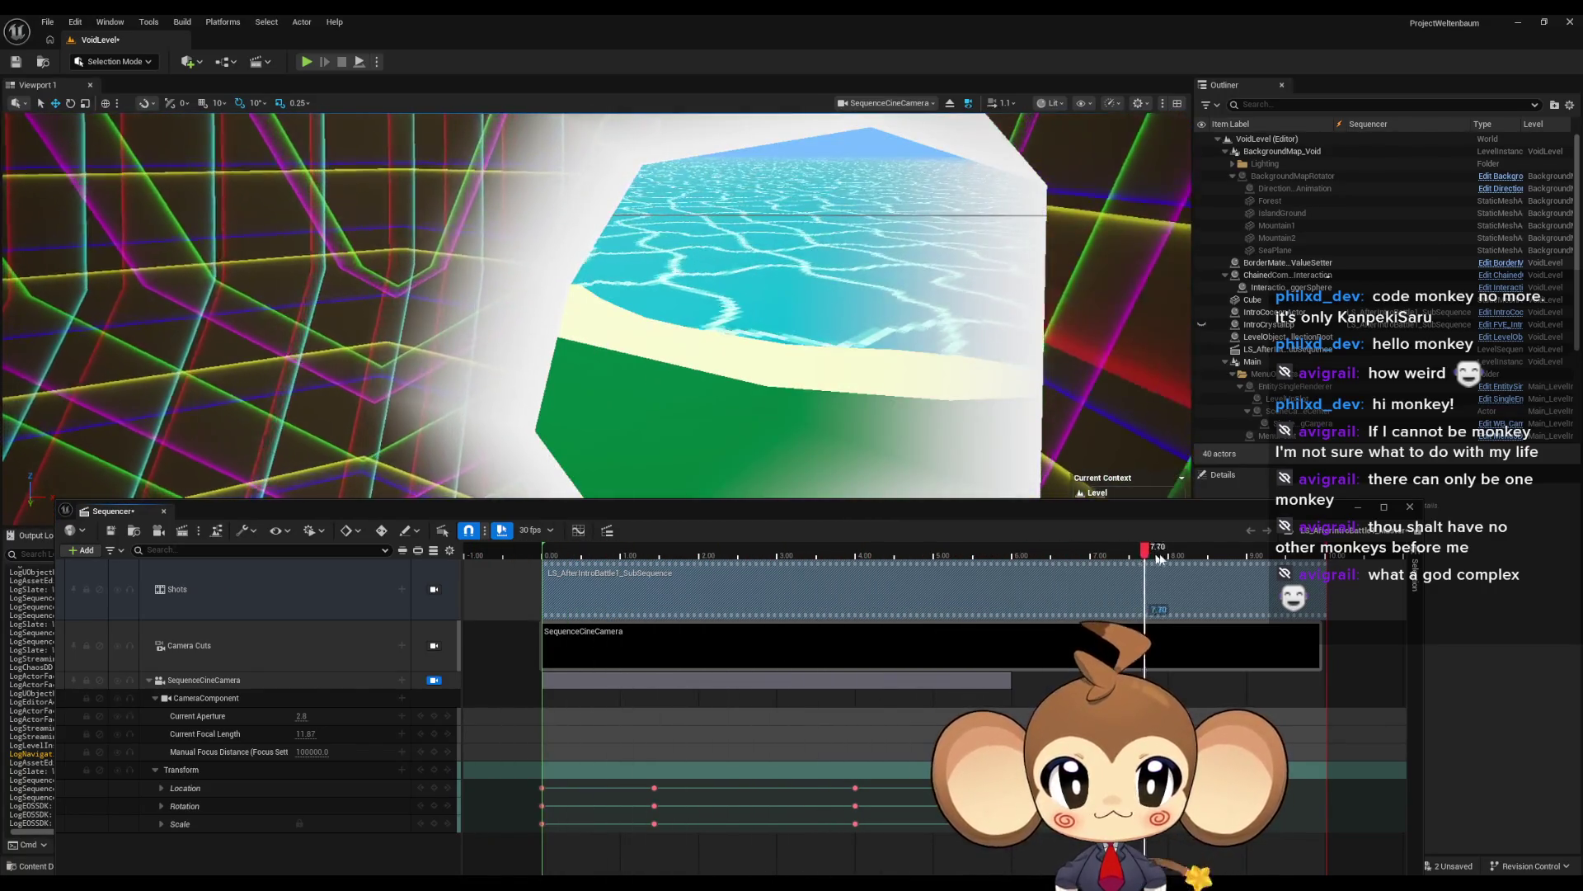
mouse_move(1159, 560)
mouse_down()
mouse_move(464, 563)
mouse_move(1147, 569)
mouse_up()
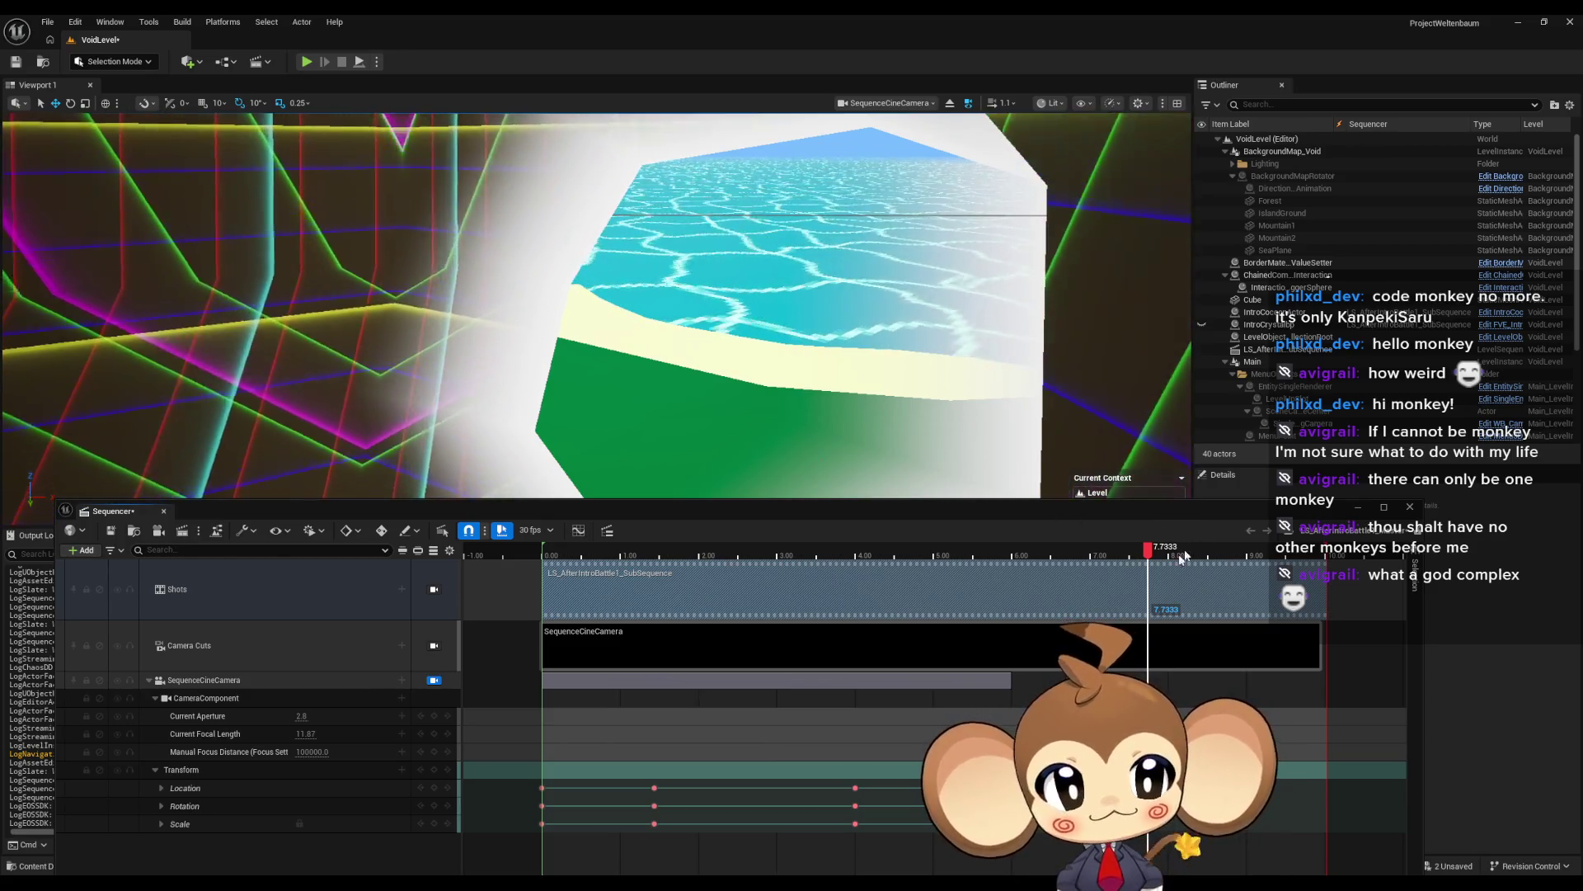
mouse_move(1151, 554)
mouse_down()
mouse_move(901, 586)
mouse_move(1069, 607)
mouse_up()
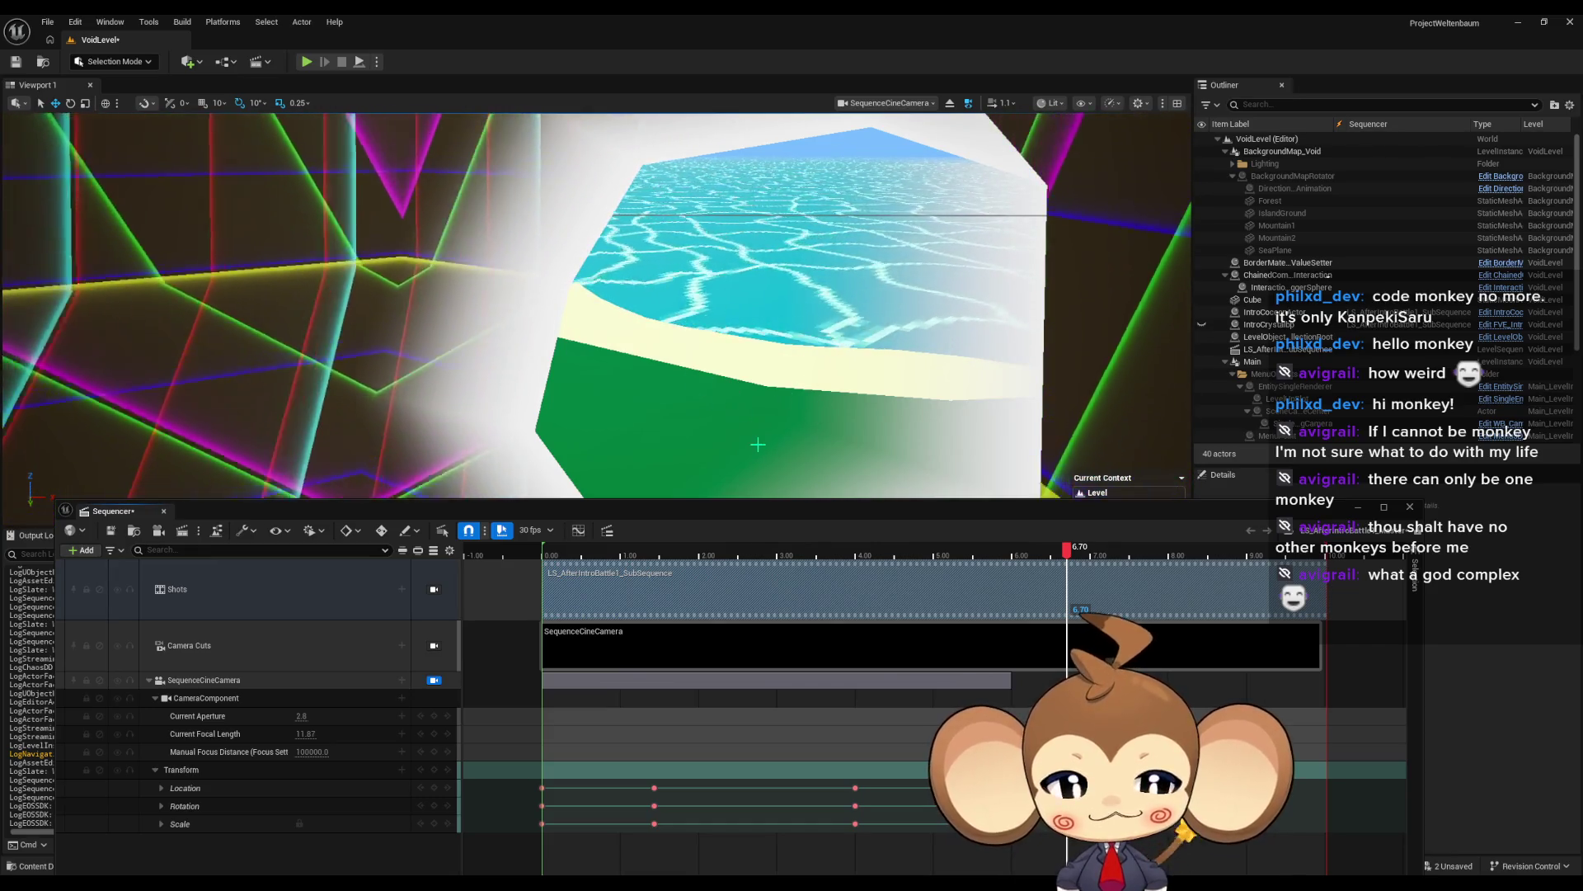
mouse_move(1075, 554)
mouse_down()
mouse_move(627, 582)
mouse_move(729, 608)
mouse_move(1145, 624)
mouse_move(602, 623)
mouse_move(1047, 645)
mouse_move(577, 644)
mouse_move(1014, 648)
mouse_move(611, 652)
mouse_move(667, 659)
mouse_up()
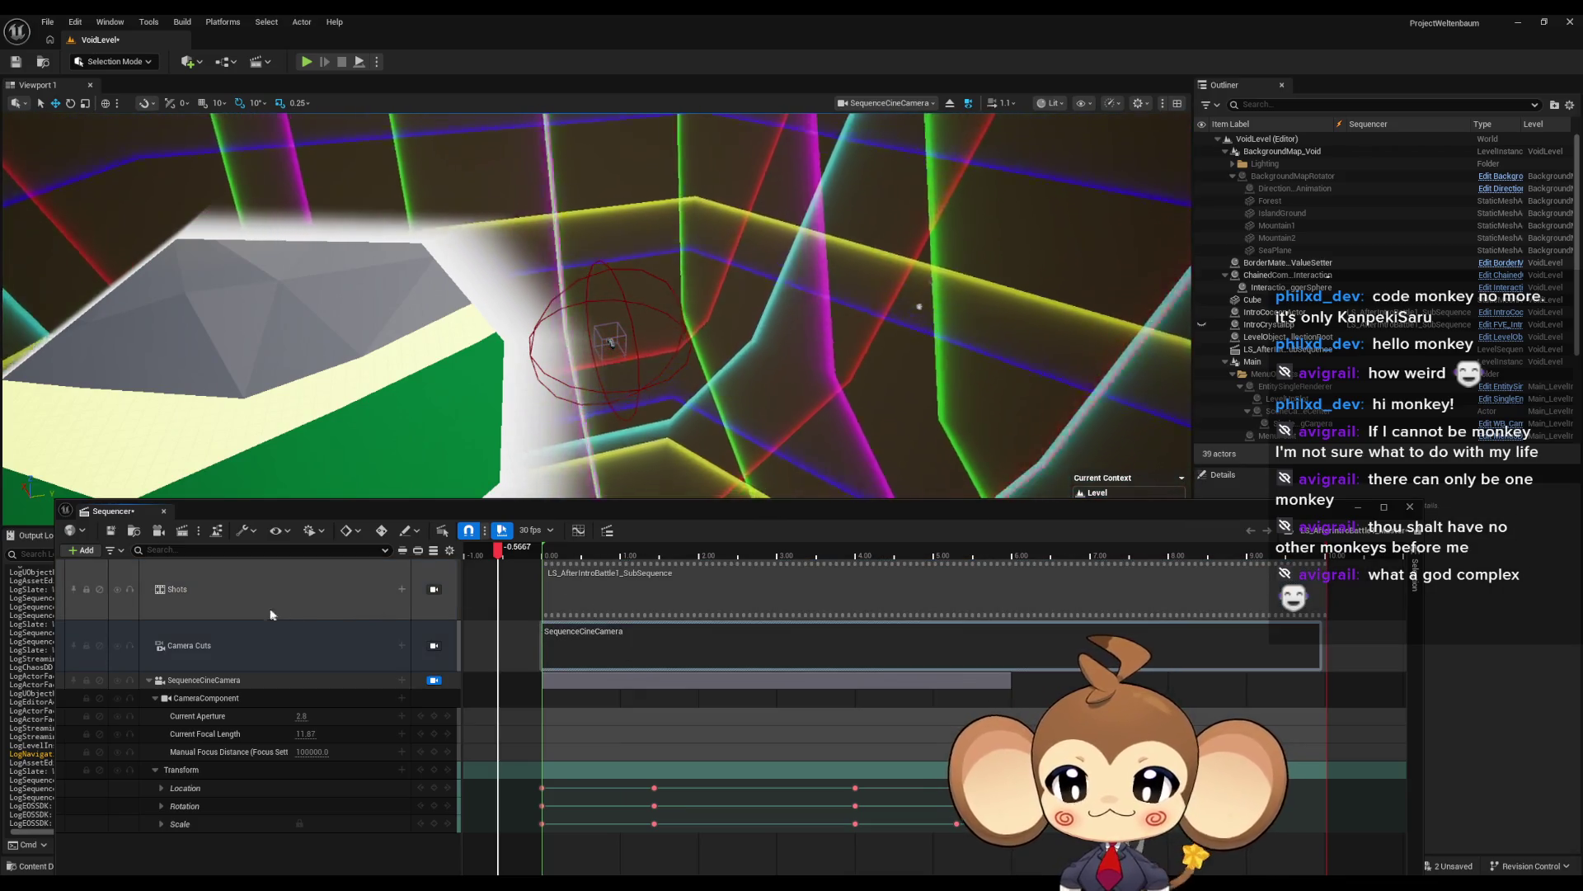
Step: Delete the Shots track, then undo to restore the camera tracks removed with it
click(251, 589)
key(Delete)
key(ctrl+z)
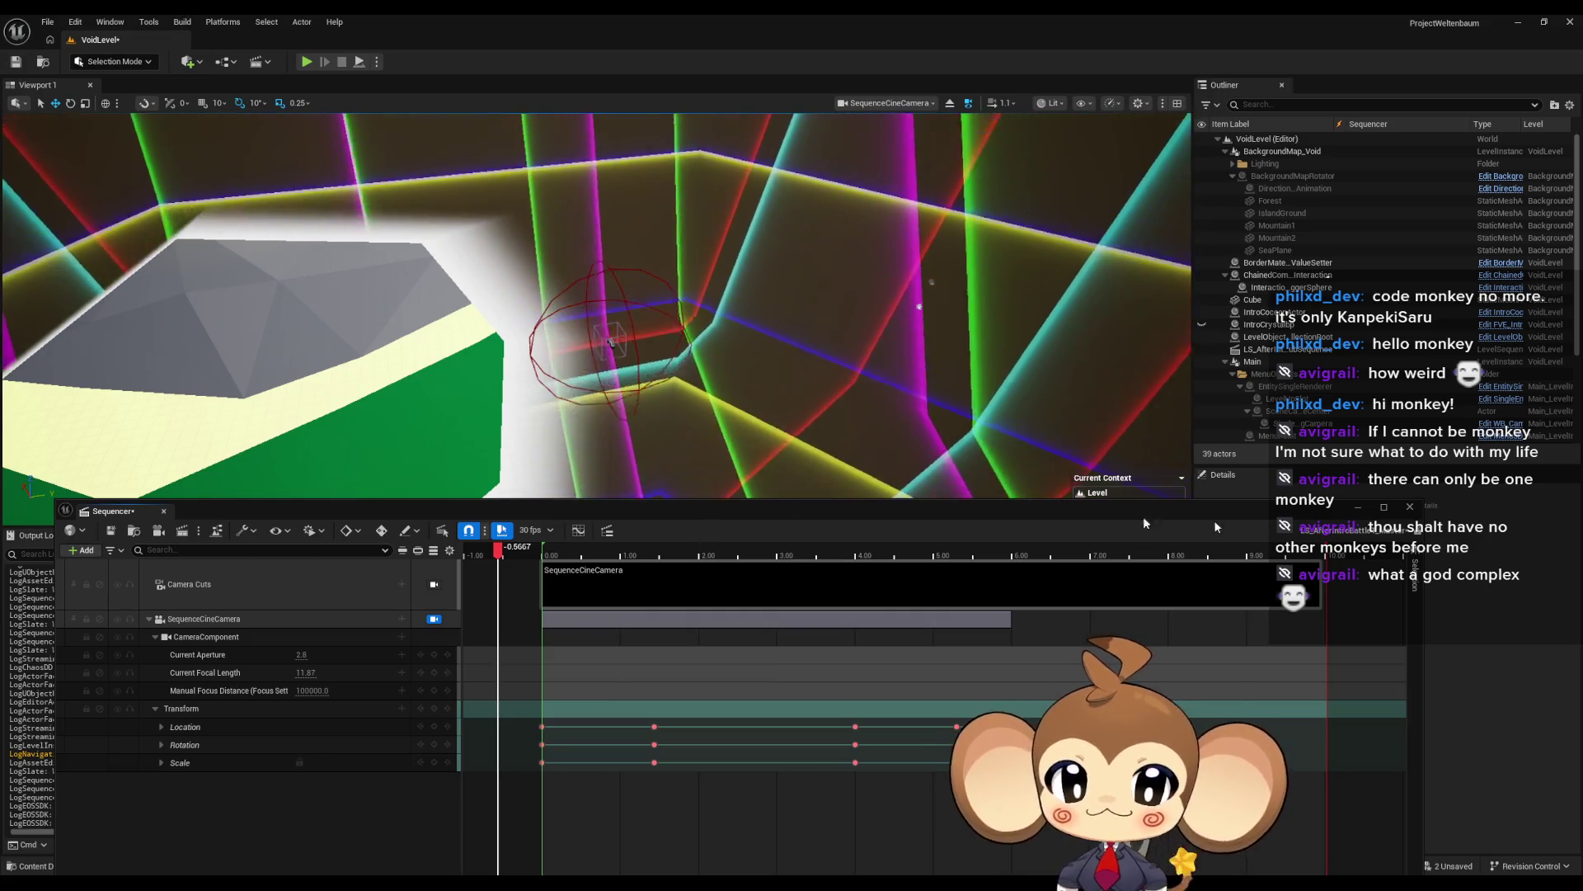
Step: Close Sequencer and delete the temporary Main level instance from VoidLevel
click(1409, 507)
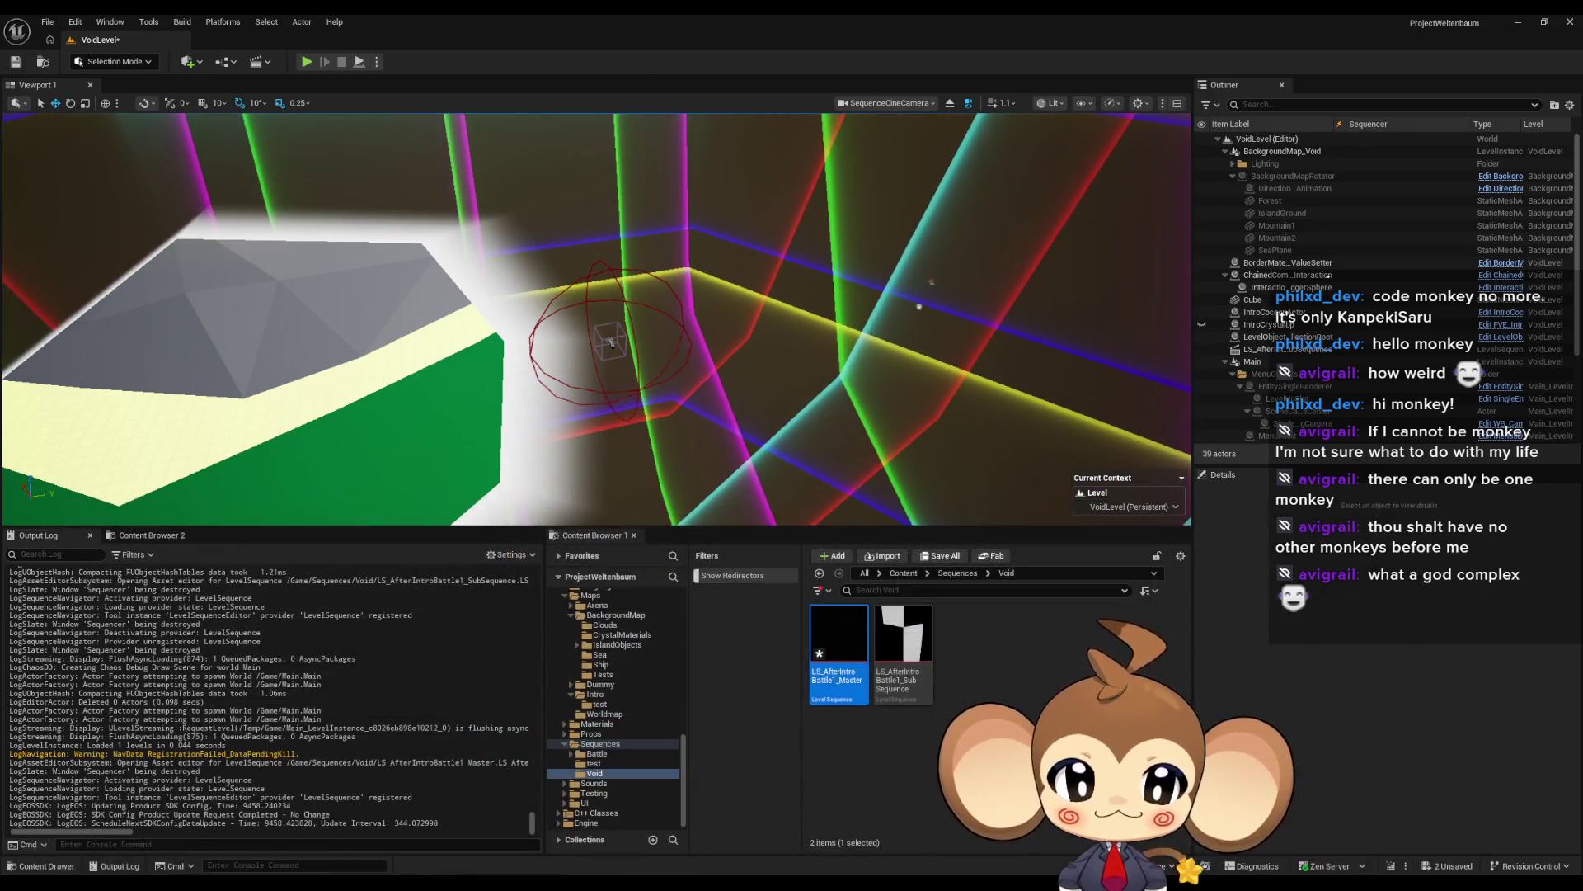
click(1277, 361)
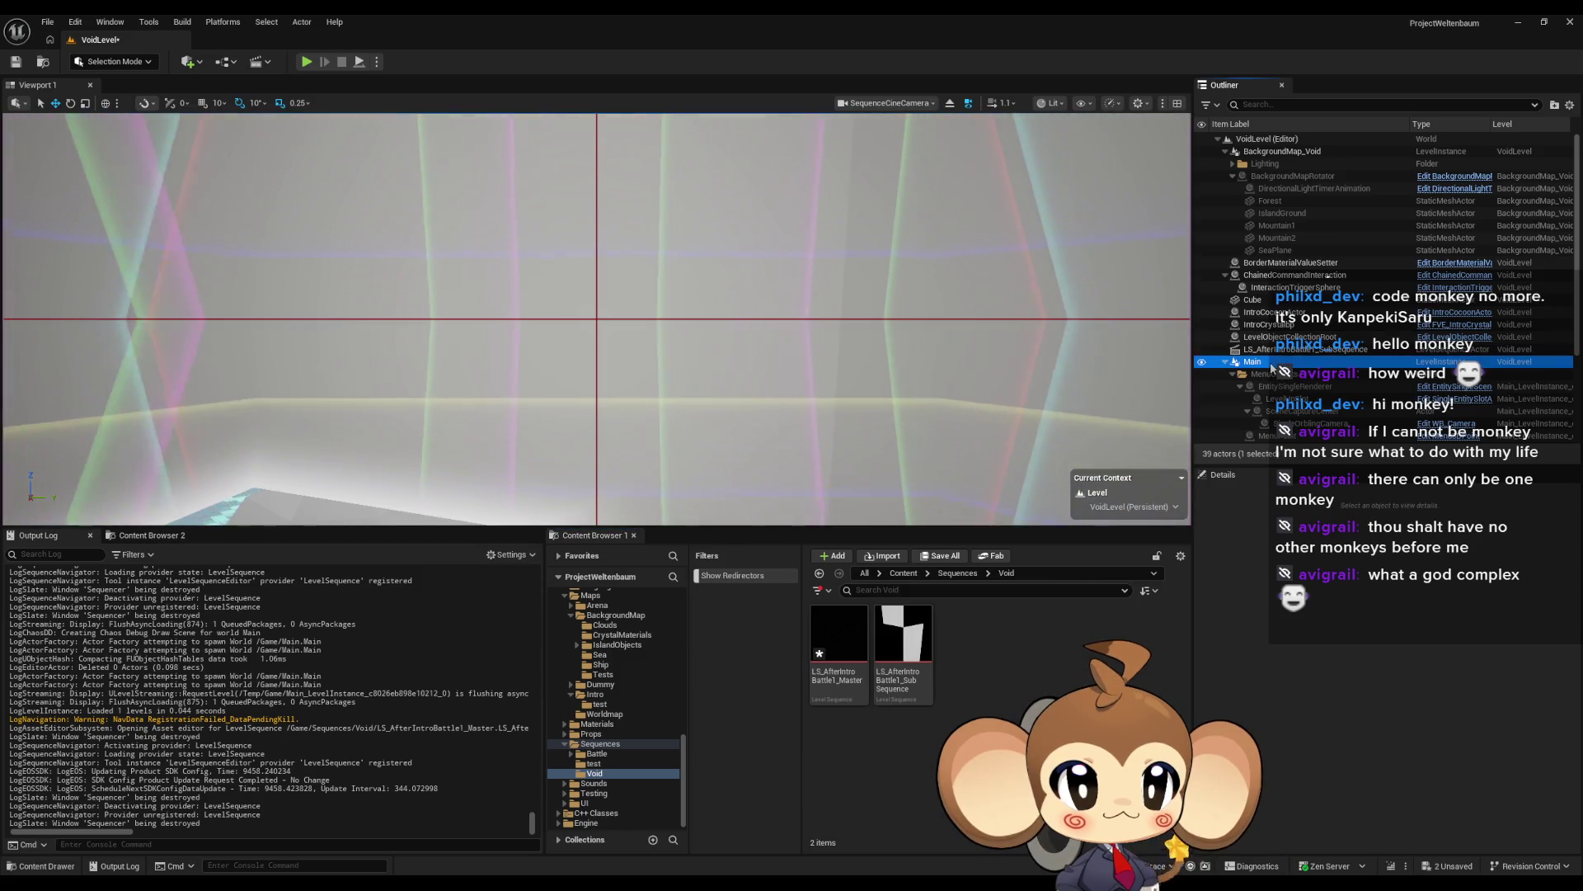
key(Delete)
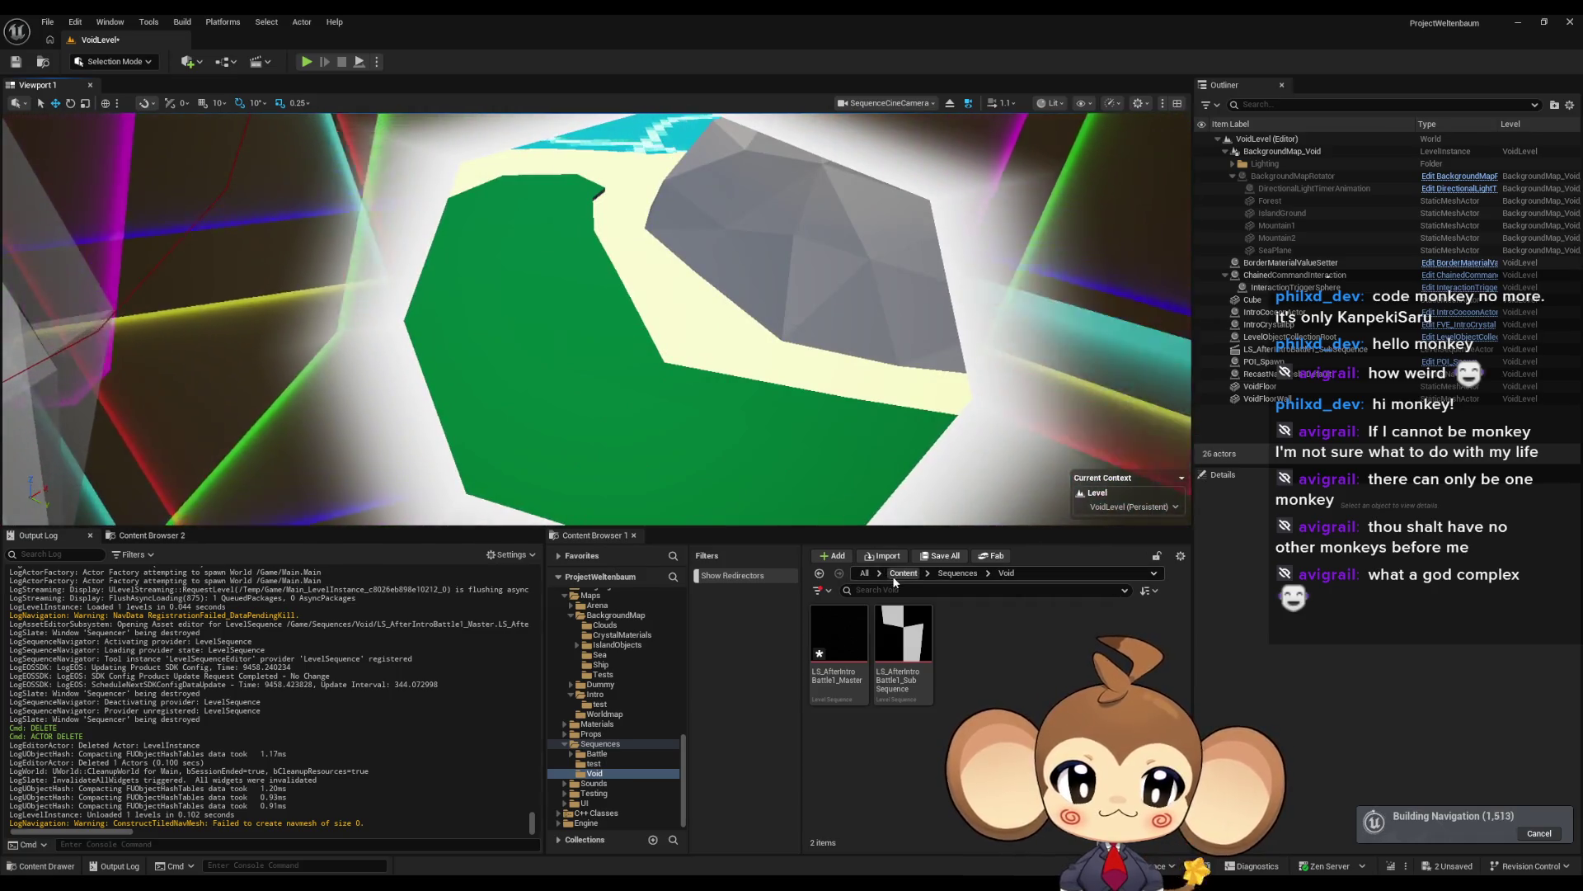
Step: Load the Main map without saving VoidLevel's changes
click(588, 605)
key(ctrl+shift+s)
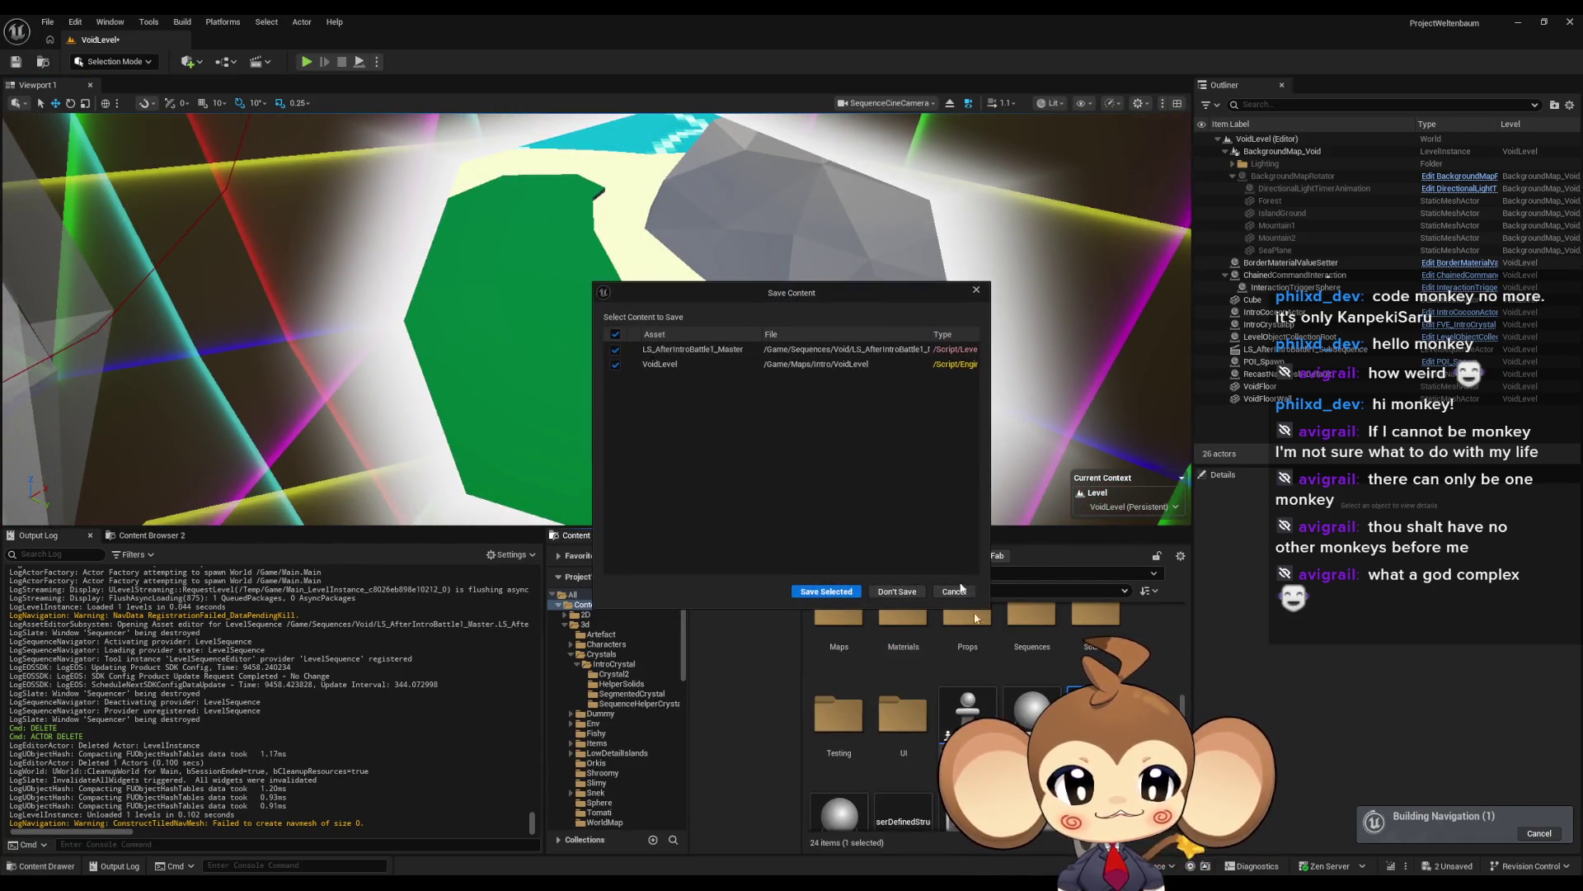
click(889, 591)
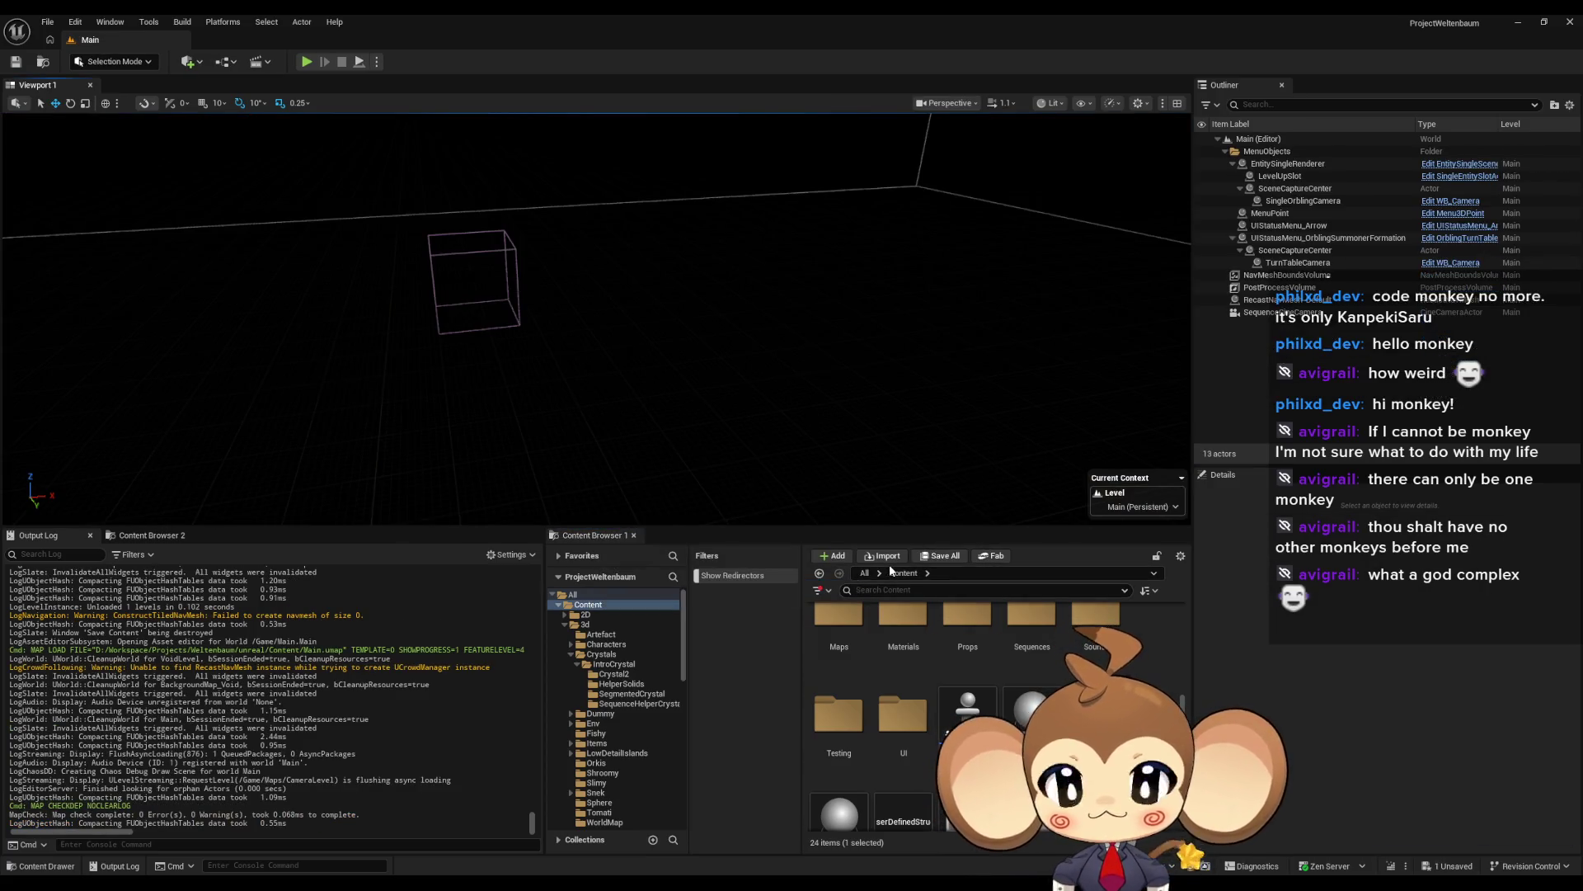